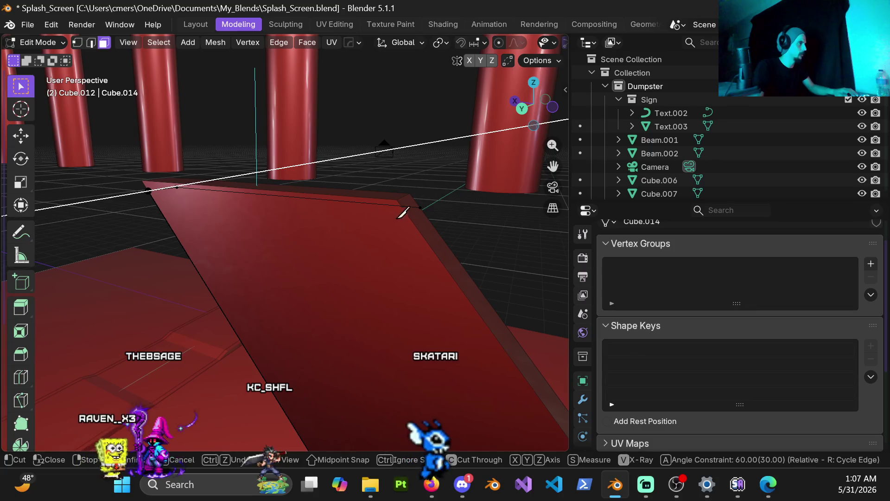
# Toggle the knife tool's angle constraints on and off, then end the first knife attempt.
pyautogui.press('a')
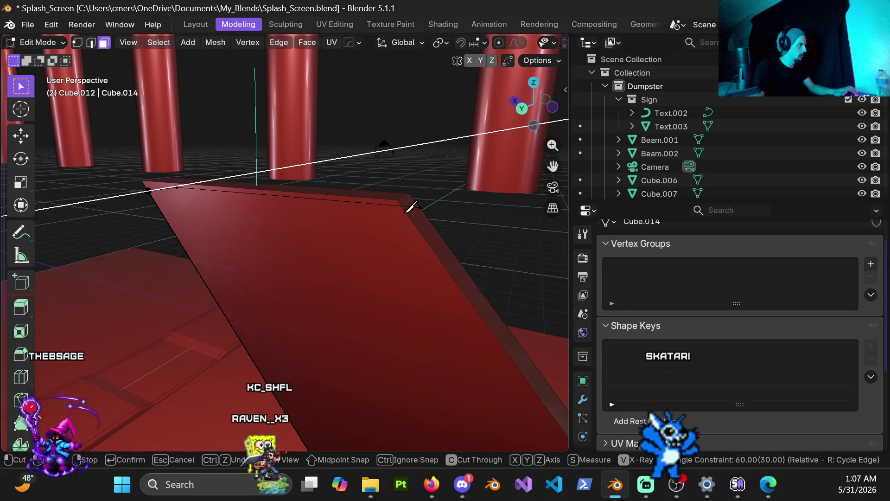
pyautogui.press('a')
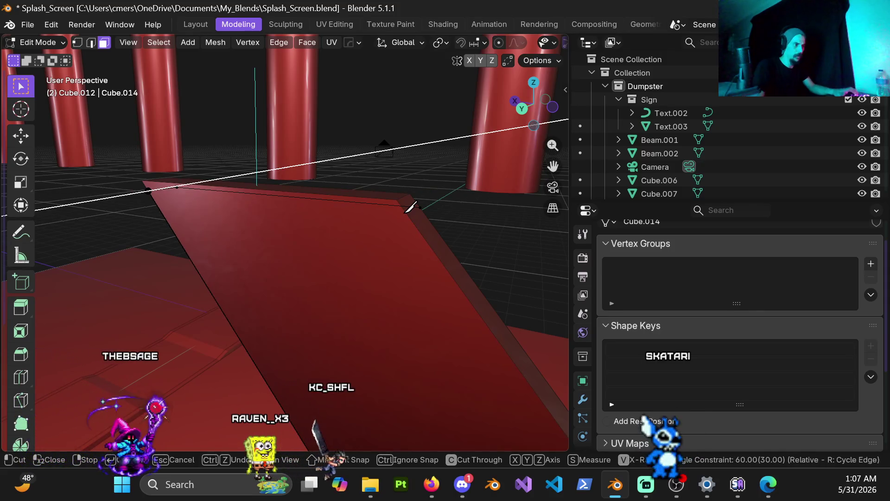
pyautogui.press('a')
pyautogui.press('a')
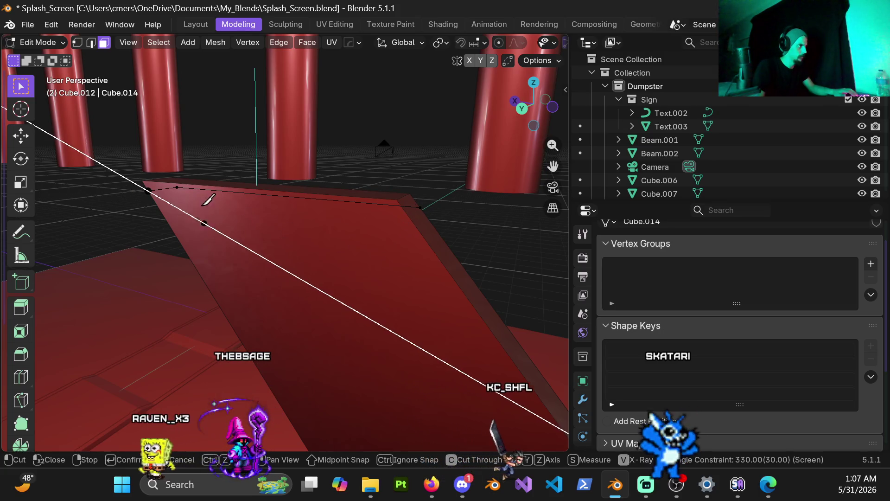
pyautogui.press('a')
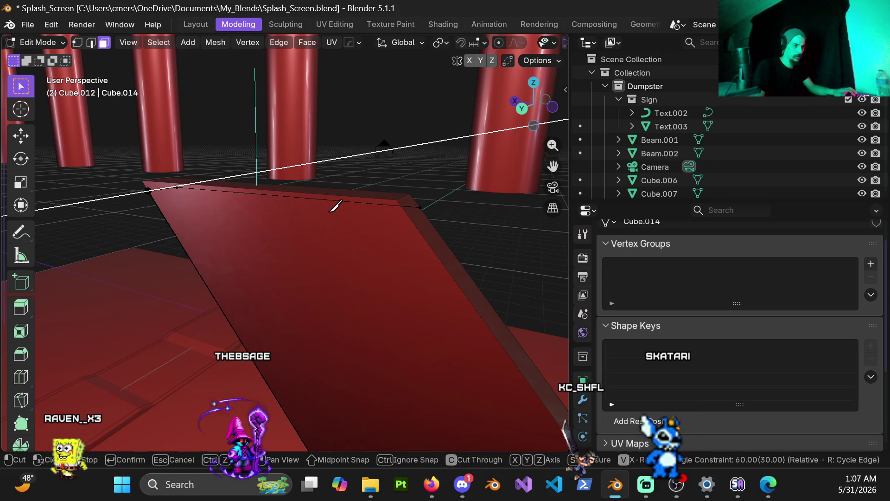
pyautogui.press('r')
pyautogui.press('r')
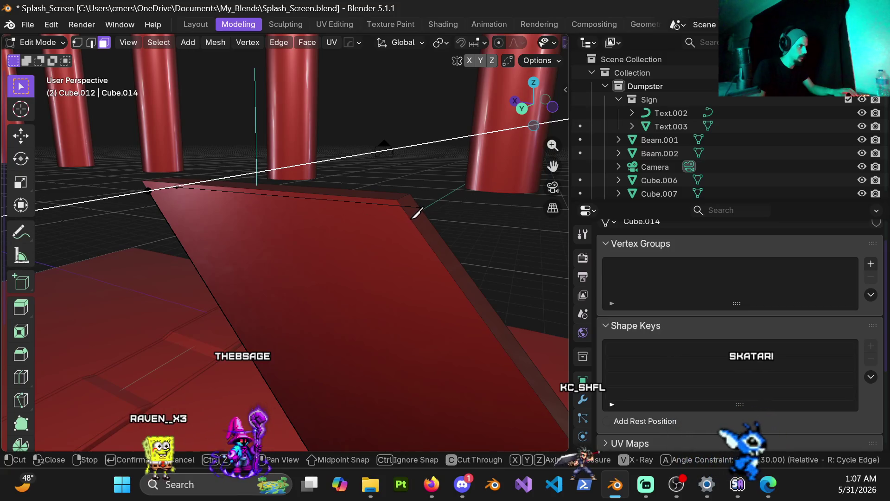
pyautogui.press('r')
pyautogui.press('r')
pyautogui.press('r')
pyautogui.press('r')
pyautogui.press('Return')
# From the front view, start a knife cut at the top of the stair piece and check it.
pyautogui.moveTo(385, 227)
pyautogui.mouseDown(button='middle')
pyautogui.moveTo(355, 218)
pyautogui.moveTo(360, 226)
pyautogui.moveTo(221, 228)
pyautogui.moveTo(249, 225)
pyautogui.moveTo(187, 235)
pyautogui.mouseUp(button='middle')
pyautogui.press('KP_1')
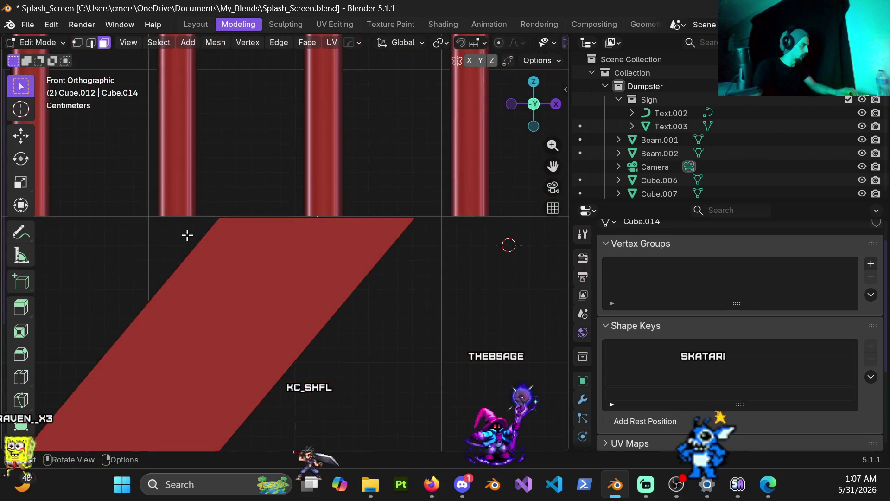
pyautogui.press('k')
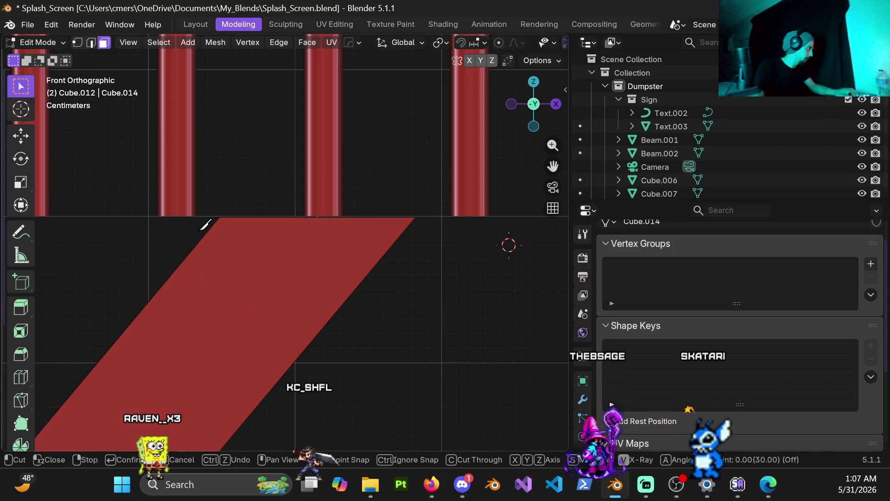
pyautogui.click(198, 230)
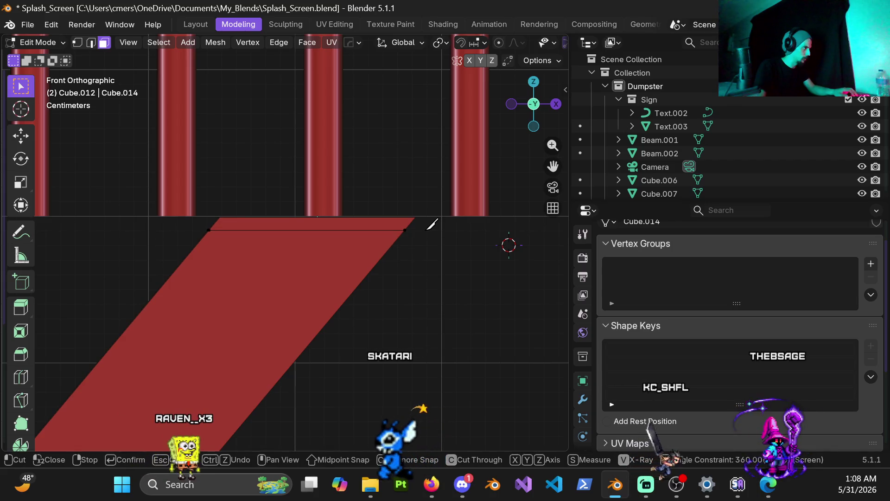
pyautogui.moveTo(380, 266)
pyautogui.mouseDown(button='middle')
pyautogui.moveTo(276, 253)
pyautogui.moveTo(125, 253)
pyautogui.moveTo(316, 290)
pyautogui.moveTo(418, 193)
pyautogui.moveTo(439, 265)
pyautogui.moveTo(288, 256)
pyautogui.moveTo(370, 269)
pyautogui.mouseUp(button='middle')
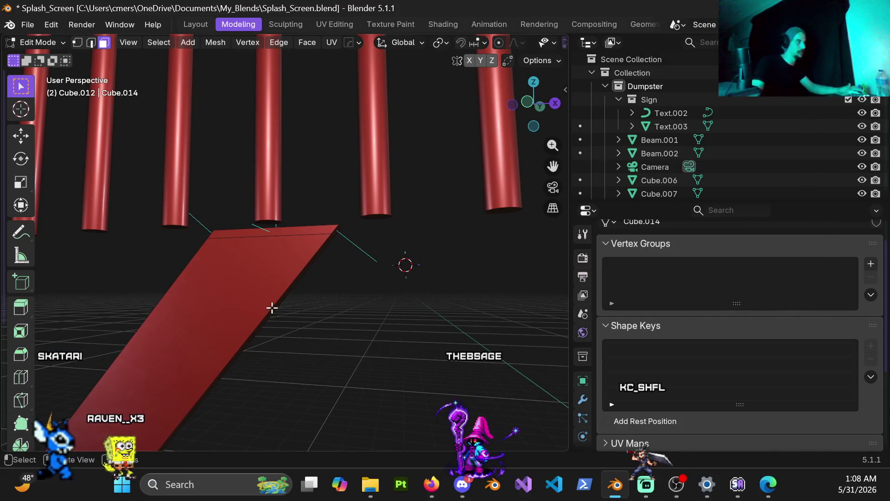
# In front wireframe view, box-select the stair piece's faces and delete them.
pyautogui.moveTo(268, 253); pyautogui.dragTo(311, 275, button='middle')
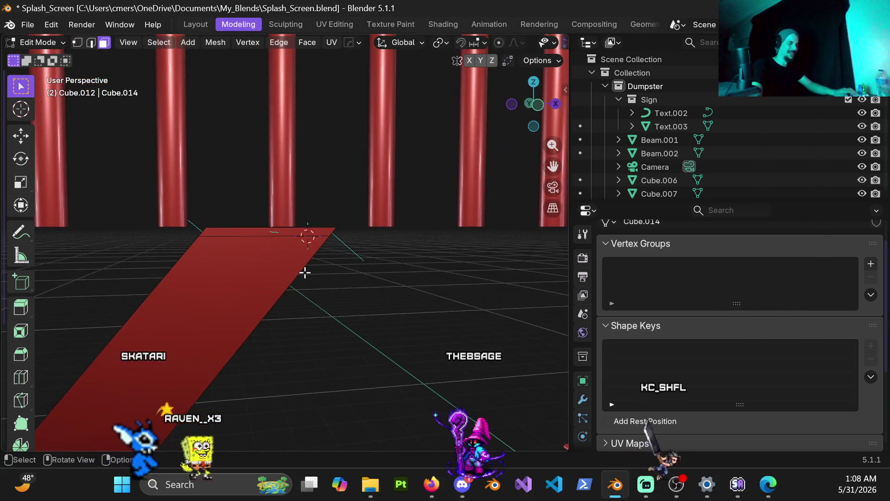
pyautogui.press('KP_1')
pyautogui.press('1')
pyautogui.scroll(2, 334, 208)
pyautogui.press('z')
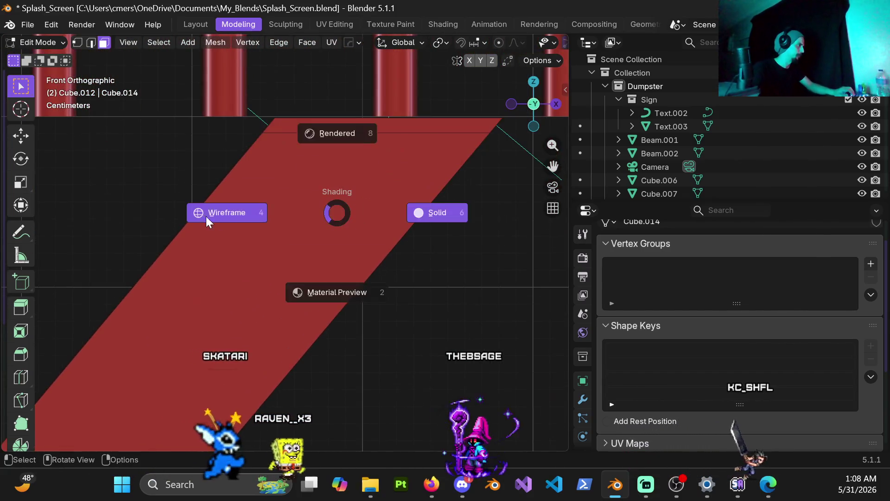
pyautogui.click(218, 212)
pyautogui.keyDown('shift'); pyautogui.moveTo(335, 198); pyautogui.dragTo(303, 202, button='middle'); pyautogui.keyUp('shift')
pyautogui.press('3')
pyautogui.moveTo(167, 157)
pyautogui.mouseDown()
pyautogui.moveTo(453, 163)
pyautogui.moveTo(461, 187)
pyautogui.moveTo(447, 179)
pyautogui.mouseUp()
pyautogui.press('x')
pyautogui.click(323, 187)
# Return to solid shading and loop-select the top edge of the remaining stair strip.
pyautogui.press('z')
pyautogui.click(284, 189)
pyautogui.scroll(-7, 288, 223)
pyautogui.moveTo(268, 279)
pyautogui.mouseDown(button='middle')
pyautogui.moveTo(461, 314)
pyautogui.moveTo(318, 282)
pyautogui.moveTo(324, 269)
pyautogui.moveTo(268, 268)
pyautogui.moveTo(267, 258)
pyautogui.moveTo(312, 258)
pyautogui.mouseUp(button='middle')
pyautogui.scroll(3, 324, 268)
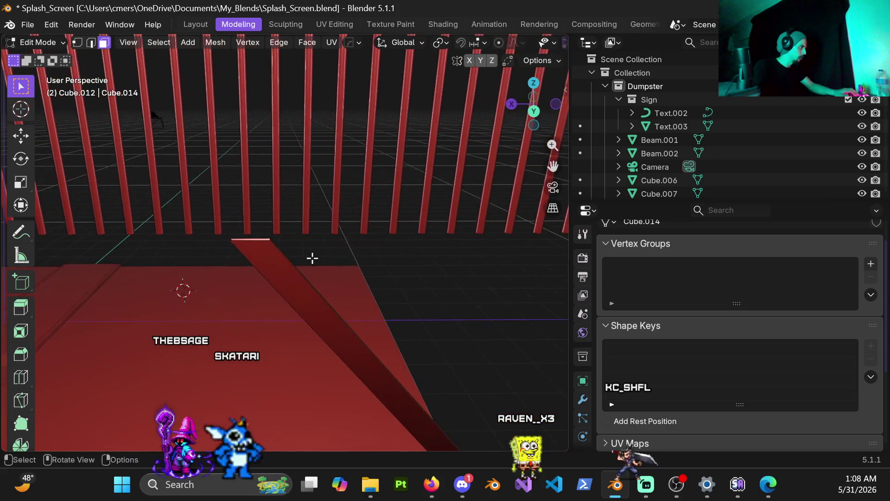
pyautogui.scroll(2, 313, 258)
pyautogui.press('1')
pyautogui.keyDown('alt'); pyautogui.click(233, 241); pyautogui.keyUp('alt')
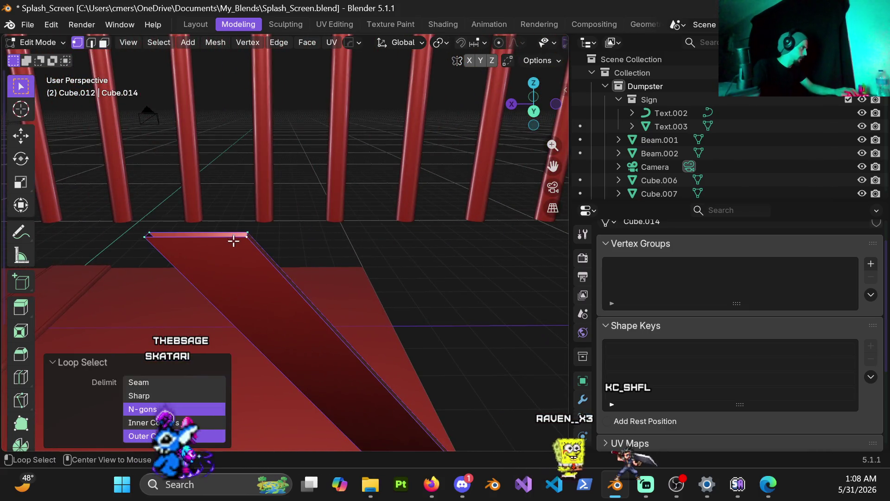
pyautogui.scroll(-3, 255, 258)
# Check the strip from front, right and angled views, then return to Object Mode.
pyautogui.press('3')
pyautogui.moveTo(252, 241)
pyautogui.mouseDown(button='middle')
pyautogui.moveTo(296, 222)
pyautogui.moveTo(285, 241)
pyautogui.moveTo(308, 285)
pyautogui.moveTo(386, 266)
pyautogui.moveTo(308, 278)
pyautogui.moveTo(302, 288)
pyautogui.mouseUp(button='middle')
pyautogui.press('KP_1')
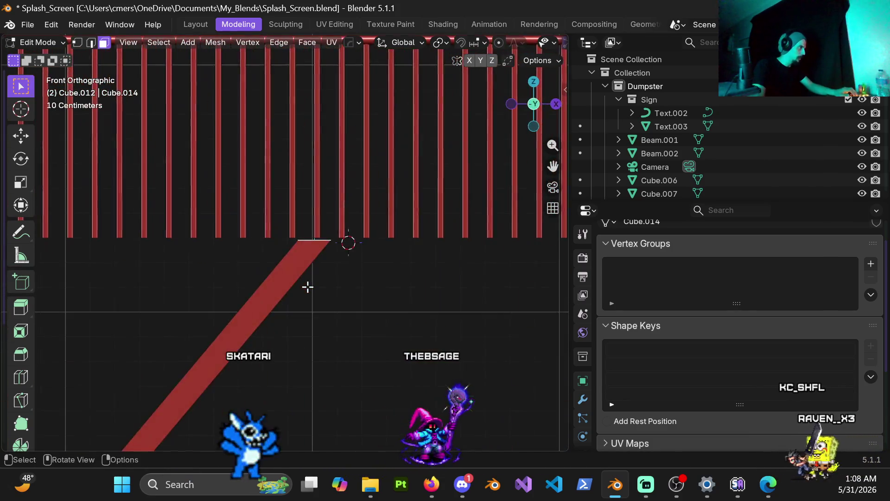
pyautogui.press('KP_3')
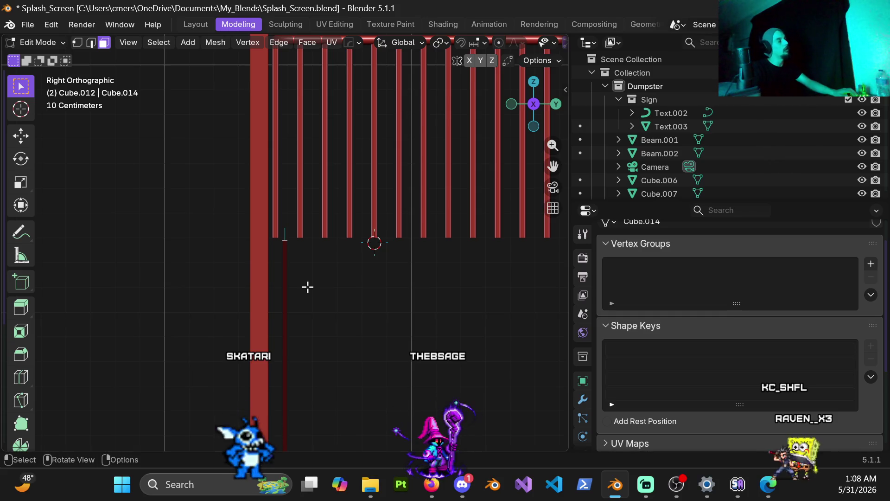
pyautogui.moveTo(308, 267)
pyautogui.mouseDown(button='middle')
pyautogui.moveTo(249, 265)
pyautogui.moveTo(192, 302)
pyautogui.mouseUp(button='middle')
pyautogui.moveTo(204, 263)
pyautogui.mouseDown(button='middle')
pyautogui.moveTo(262, 257)
pyautogui.moveTo(249, 237)
pyautogui.mouseUp(button='middle')
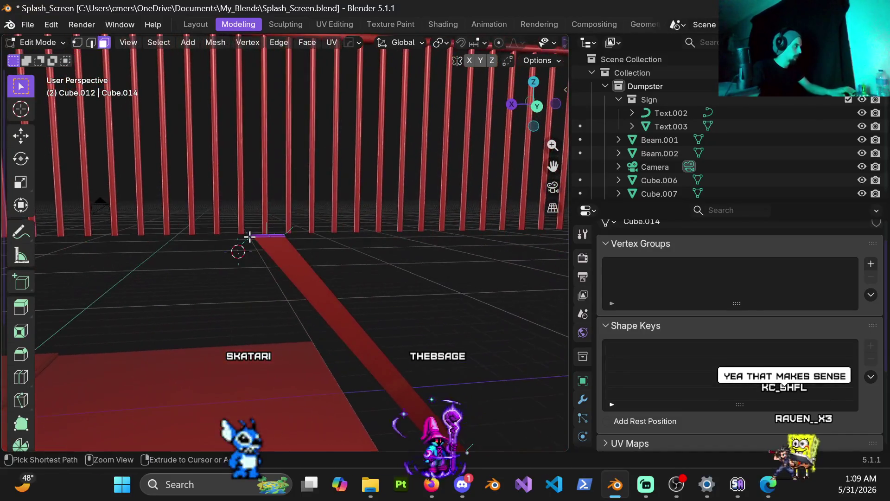
pyautogui.press('Tab')
pyautogui.moveTo(300, 272); pyautogui.dragTo(280, 275, button='middle')
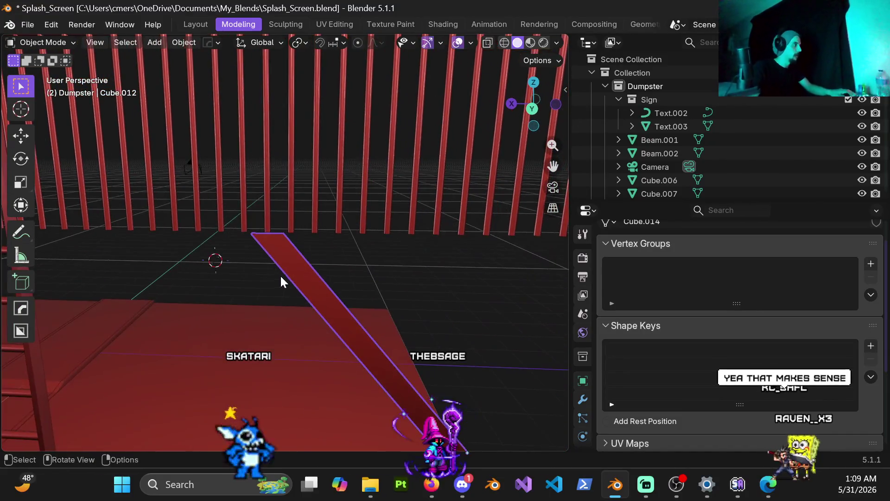
# Reveal all hidden objects, then hide the large red Plane.001 again.
pyautogui.hotkey('alt', 'h')
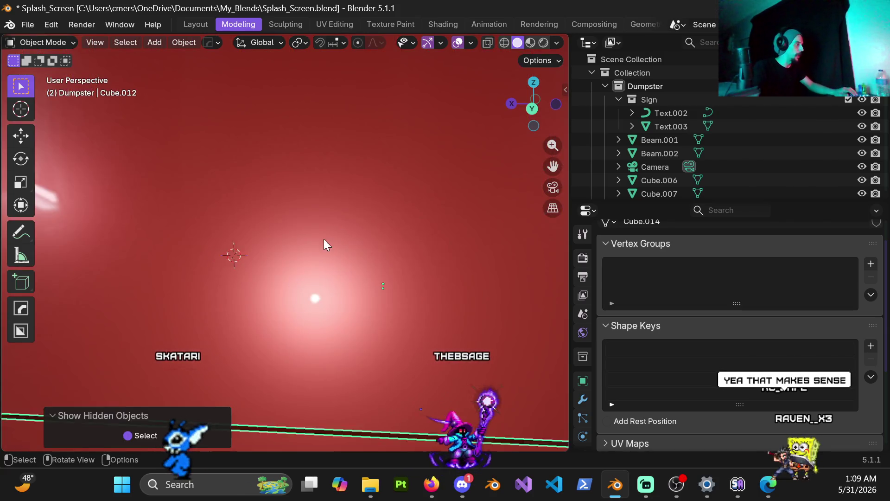
pyautogui.scroll(-5, 313, 234)
pyautogui.moveTo(291, 258); pyautogui.dragTo(391, 165, button='middle')
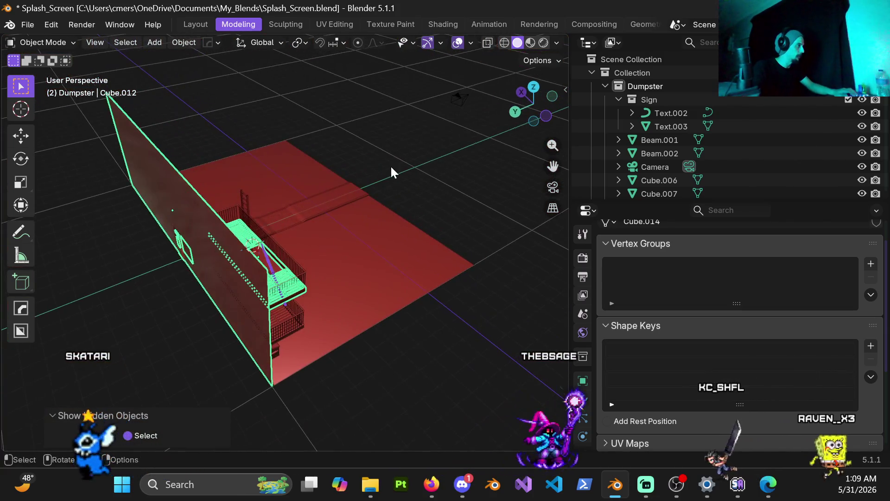
pyautogui.scroll(6, 236, 182)
pyautogui.moveTo(236, 183)
pyautogui.mouseDown(button='middle')
pyautogui.moveTo(134, 238)
pyautogui.moveTo(243, 203)
pyautogui.moveTo(251, 183)
pyautogui.moveTo(221, 160)
pyautogui.mouseUp(button='middle')
pyautogui.scroll(-4, 222, 160)
pyautogui.moveTo(254, 186)
pyautogui.mouseDown(button='middle')
pyautogui.moveTo(303, 229)
pyautogui.moveTo(314, 183)
pyautogui.mouseUp(button='middle')
pyautogui.scroll(2, 263, 195)
pyautogui.scroll(5, 262, 195)
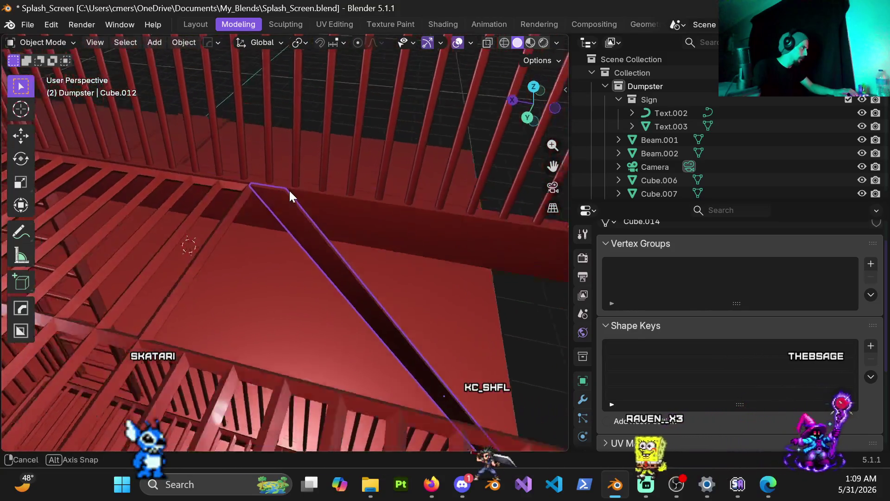
pyautogui.scroll(3, 296, 183)
pyautogui.click(285, 206)
pyautogui.scroll(-5, 288, 246)
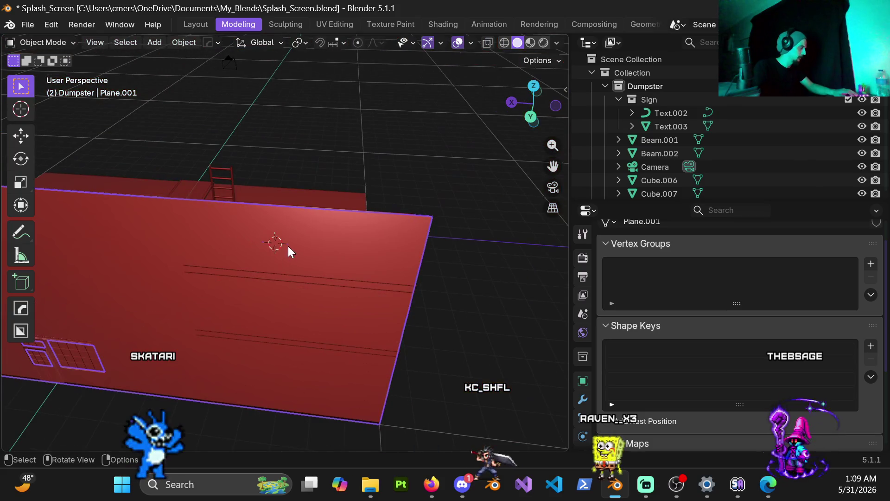
pyautogui.press('h')
# Select the Cube.012 staircase and put it into Edit Mode.
pyautogui.scroll(6, 285, 239)
pyautogui.click(277, 209)
pyautogui.moveTo(276, 209)
pyautogui.mouseDown(button='middle')
pyautogui.moveTo(298, 262)
pyautogui.moveTo(313, 215)
pyautogui.mouseUp(button='middle')
pyautogui.hotkey('ctrl', 'Tab')
pyautogui.click(332, 249)
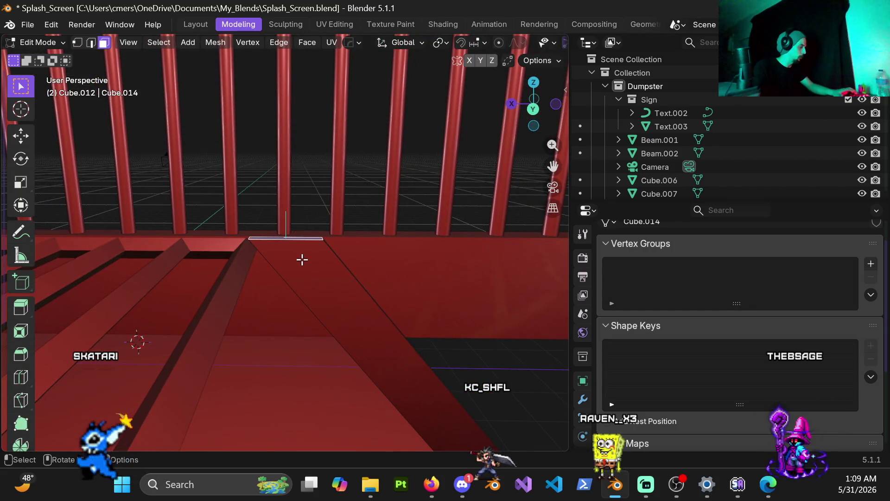
# Move the stair geometry 0.018943 m along local Z.
pyautogui.press('g')
pyautogui.press('z')
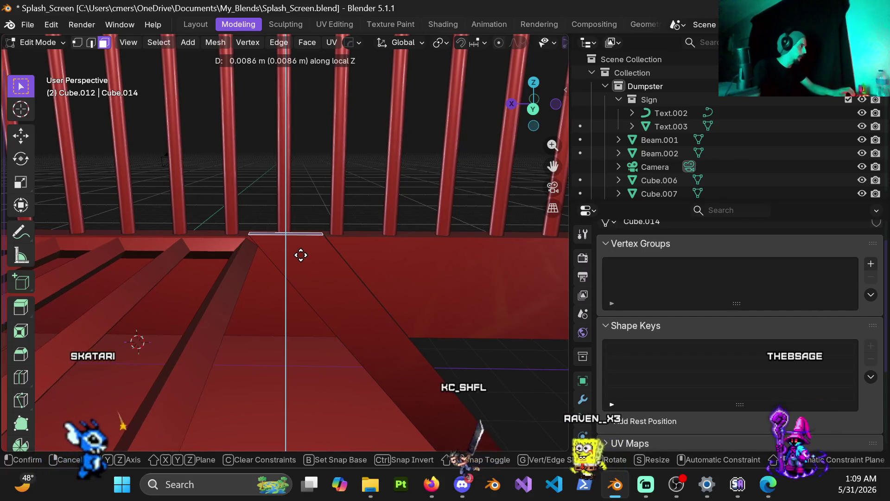
pyautogui.click(298, 249)
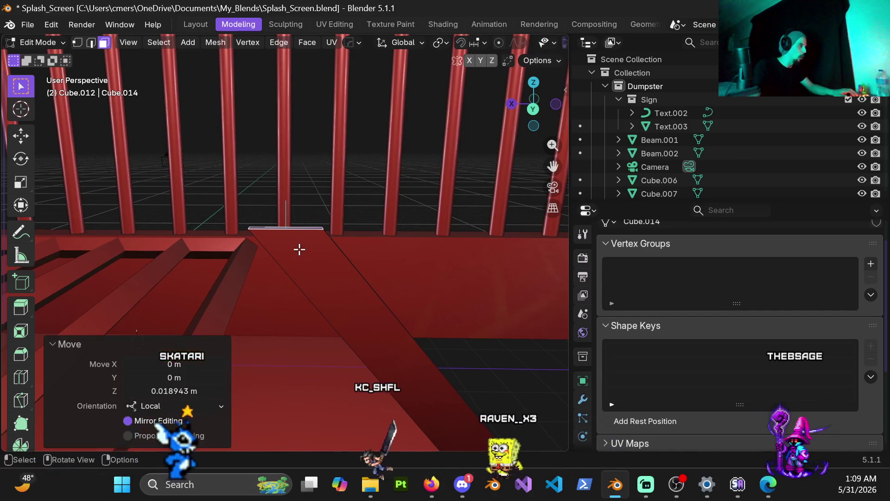
pyautogui.moveTo(318, 258)
pyautogui.mouseDown(button='middle')
pyautogui.moveTo(331, 248)
pyautogui.moveTo(312, 251)
pyautogui.moveTo(308, 241)
pyautogui.moveTo(312, 248)
pyautogui.mouseUp(button='middle')
# Move the stair geometry 0.018373 m along X and check it against the fire escape.
pyautogui.press('g')
pyautogui.press('x')
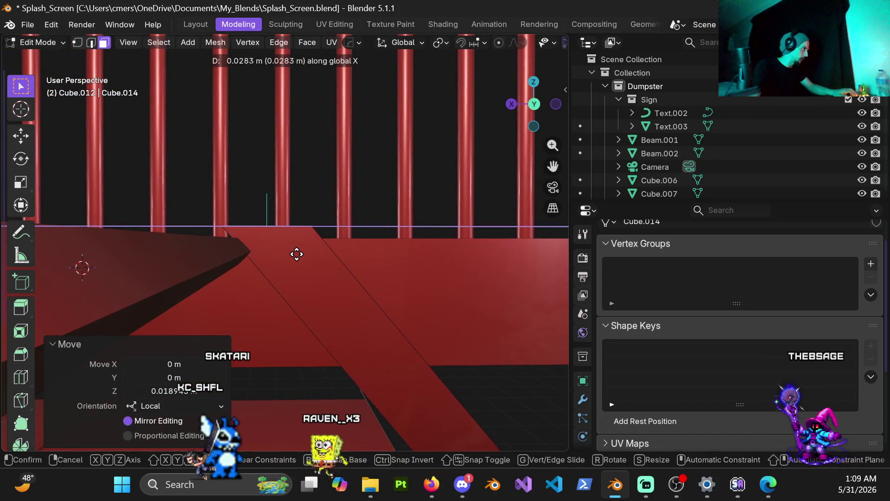
pyautogui.click(297, 255)
pyautogui.moveTo(294, 255)
pyautogui.mouseDown(button='middle')
pyautogui.moveTo(322, 272)
pyautogui.moveTo(341, 260)
pyautogui.moveTo(329, 268)
pyautogui.moveTo(193, 246)
pyautogui.moveTo(212, 284)
pyautogui.moveTo(365, 297)
pyautogui.moveTo(443, 281)
pyautogui.moveTo(238, 263)
pyautogui.mouseUp(button='middle')
pyautogui.scroll(-5, 318, 291)
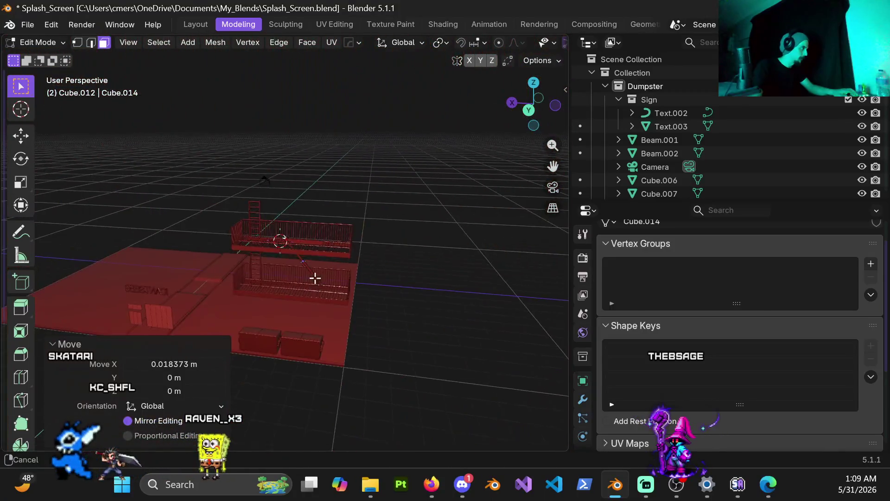
pyautogui.scroll(5, 314, 278)
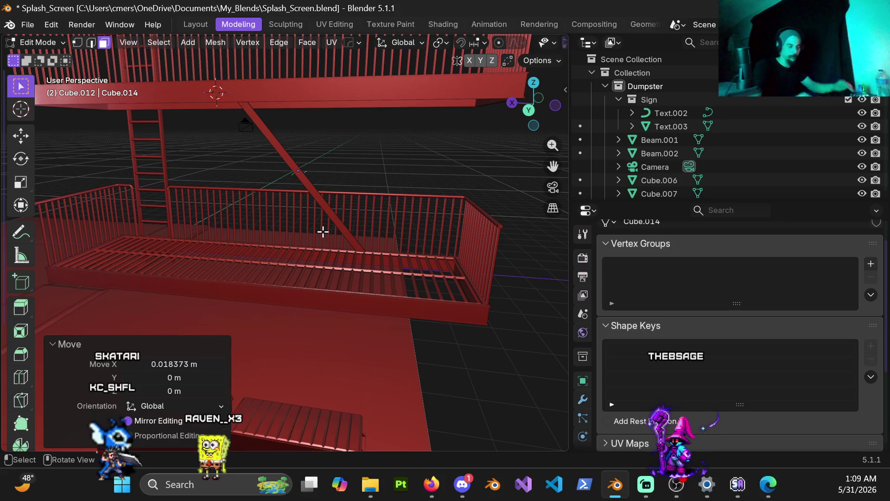
pyautogui.scroll(5, 374, 255)
pyautogui.moveTo(374, 255)
pyautogui.mouseDown(button='middle')
pyautogui.moveTo(374, 264)
pyautogui.moveTo(200, 250)
pyautogui.moveTo(403, 264)
pyautogui.moveTo(412, 240)
pyautogui.moveTo(303, 258)
pyautogui.mouseUp(button='middle')
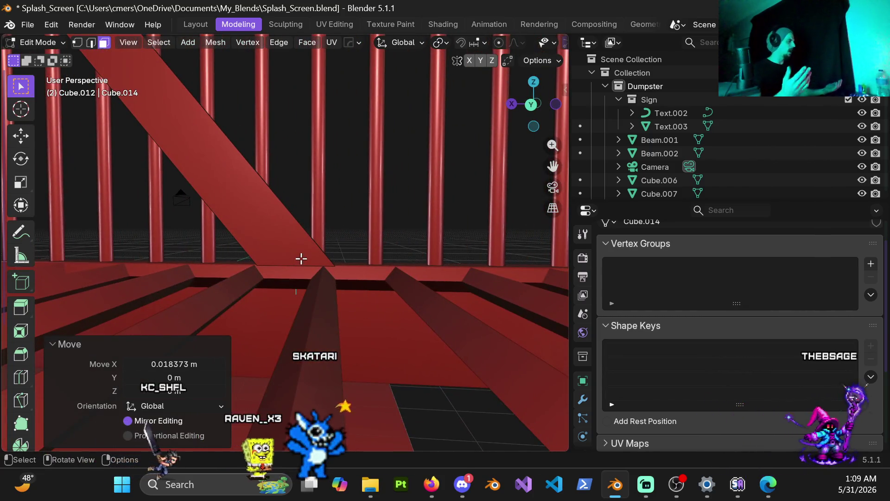
# In wireframe view, box-select the bottom-edge vertices of the slanted beam.
pyautogui.press('1')
pyautogui.press('z')
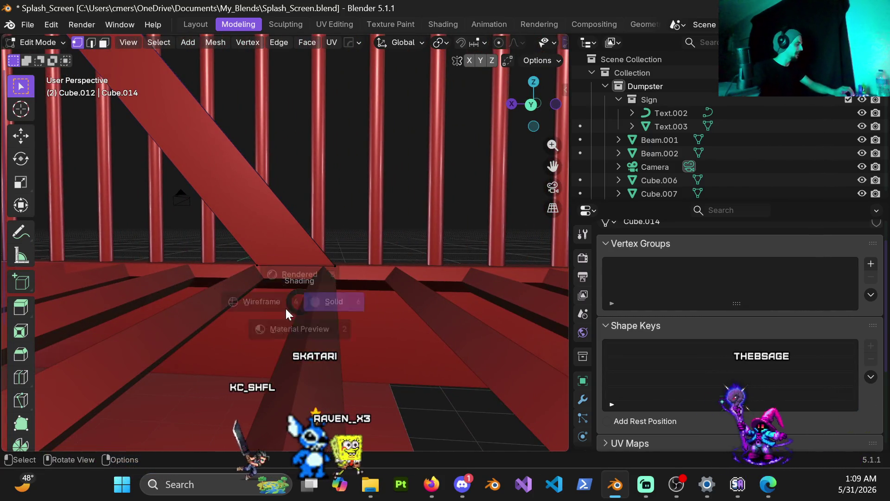
pyautogui.click(253, 289)
pyautogui.moveTo(247, 257); pyautogui.dragTo(401, 307)
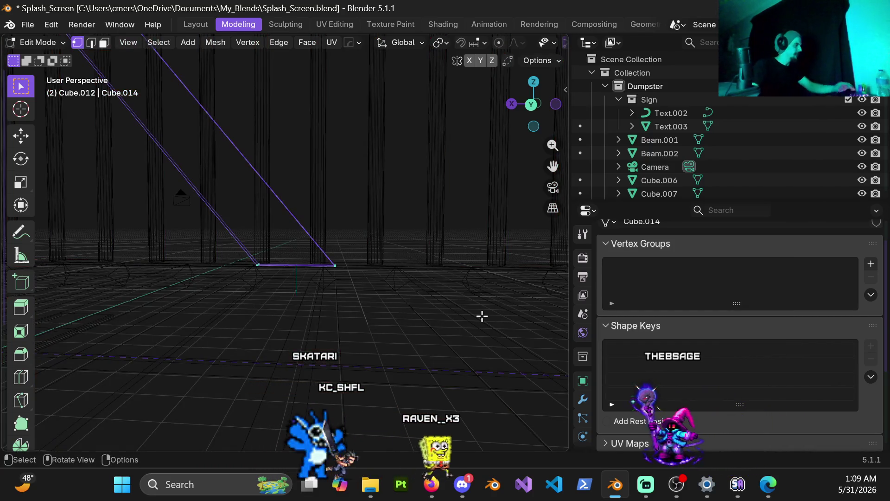
pyautogui.press('KP_1')
pyautogui.scroll(4, 448, 334)
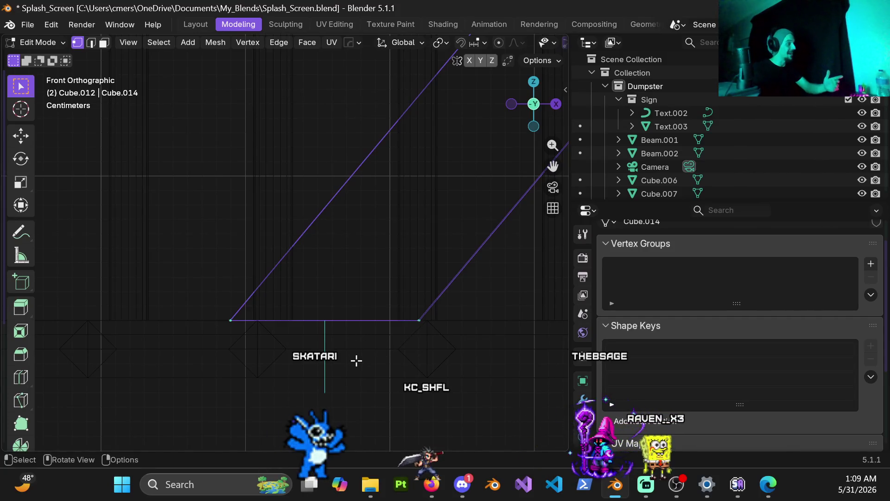
pyautogui.scroll(-5, 363, 356)
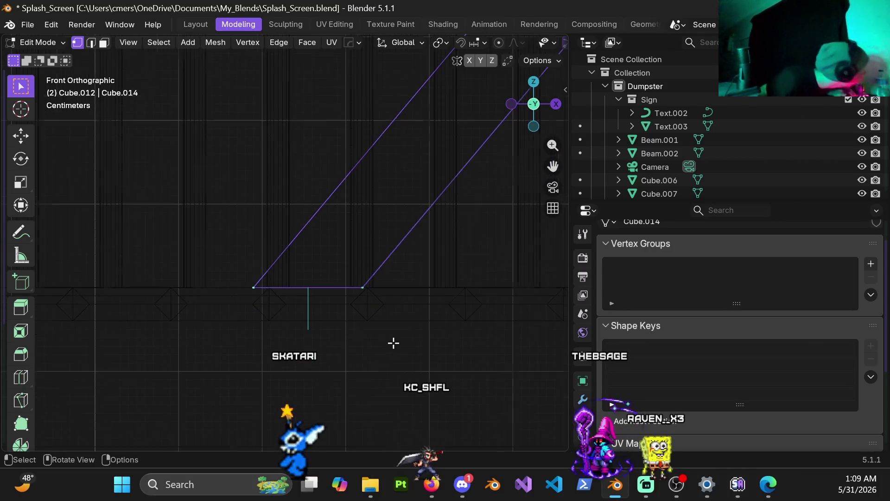
pyautogui.scroll(3, 360, 323)
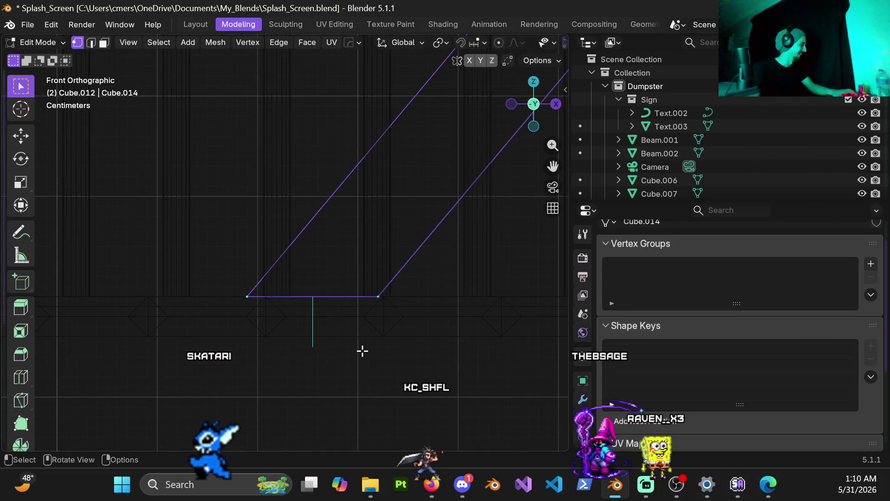
# Lower the selected edge 0.02 m along Z and return to solid shading.
pyautogui.press('g')
pyautogui.press('z')
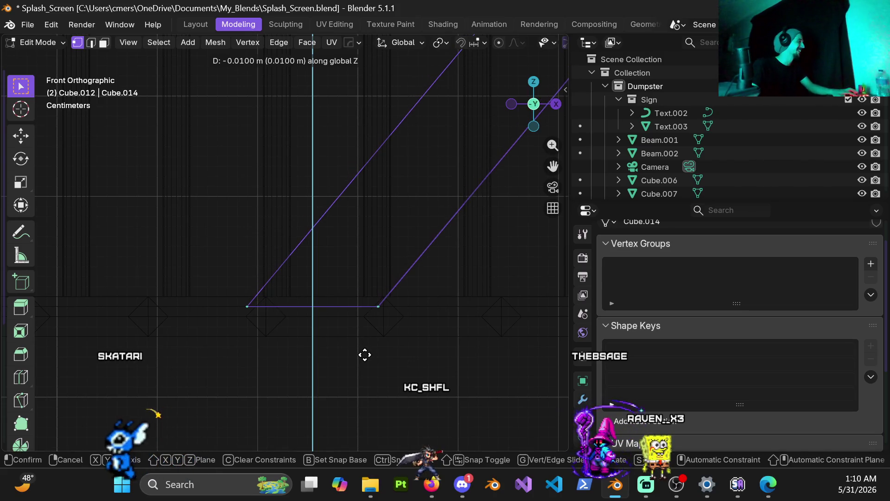
pyautogui.click(364, 368)
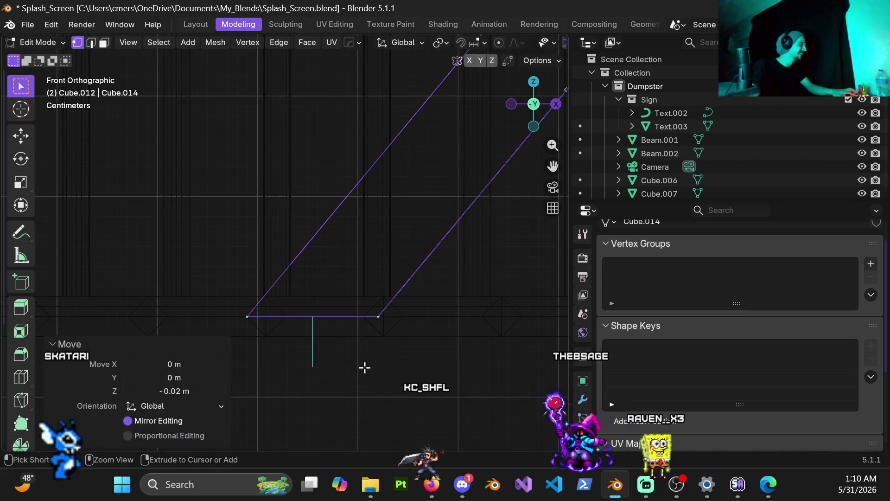
pyautogui.press('z')
pyautogui.click(357, 403)
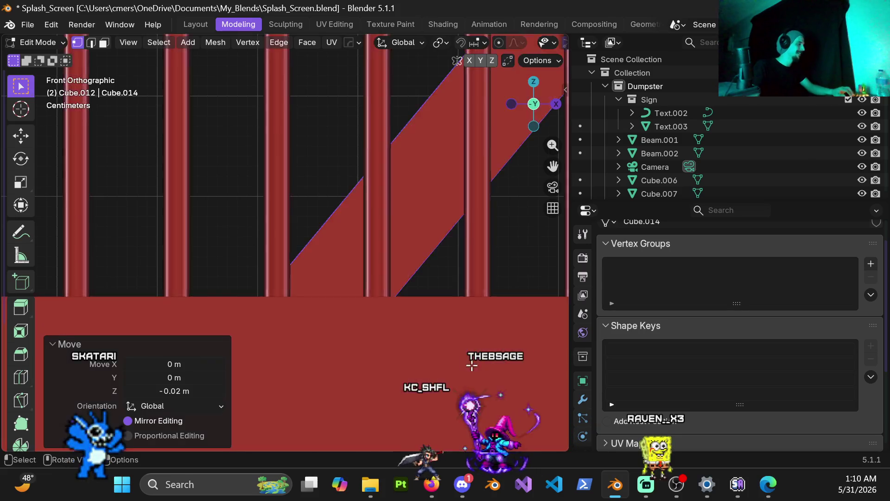
# Return to Object Mode and hide the horizontal railing beam.
pyautogui.moveTo(375, 292)
pyautogui.mouseDown(button='middle')
pyautogui.moveTo(331, 266)
pyautogui.moveTo(405, 274)
pyautogui.moveTo(203, 236)
pyautogui.moveTo(229, 224)
pyautogui.moveTo(278, 238)
pyautogui.moveTo(304, 195)
pyautogui.moveTo(303, 203)
pyautogui.mouseUp(button='middle')
pyautogui.scroll(5, 278, 238)
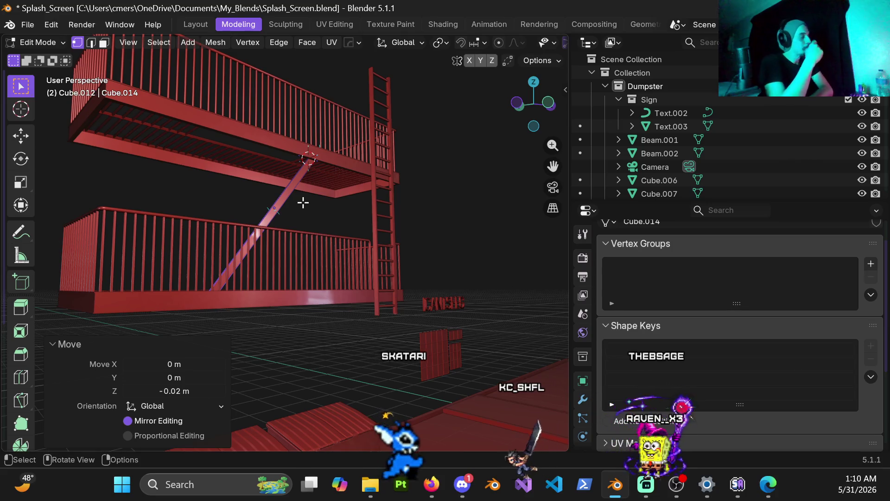
pyautogui.scroll(3, 294, 195)
pyautogui.moveTo(293, 195)
pyautogui.mouseDown(button='middle')
pyautogui.moveTo(185, 224)
pyautogui.moveTo(278, 173)
pyautogui.moveTo(268, 187)
pyautogui.moveTo(357, 215)
pyautogui.moveTo(312, 235)
pyautogui.moveTo(320, 215)
pyautogui.mouseUp(button='middle')
pyautogui.moveTo(359, 184)
pyautogui.mouseDown(button='middle')
pyautogui.moveTo(453, 209)
pyautogui.moveTo(267, 263)
pyautogui.moveTo(246, 222)
pyautogui.moveTo(367, 288)
pyautogui.moveTo(324, 181)
pyautogui.moveTo(375, 279)
pyautogui.mouseUp(button='middle')
pyautogui.scroll(4, 276, 256)
pyautogui.press('Tab')
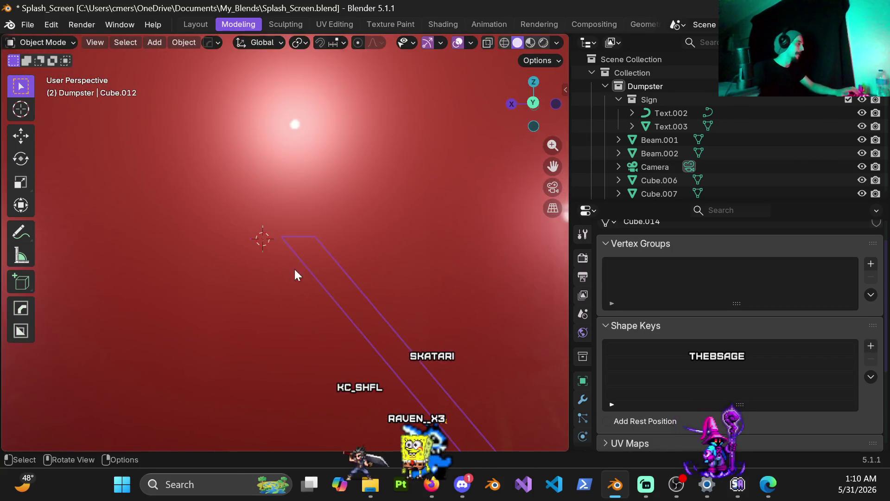
pyautogui.scroll(-4, 307, 255)
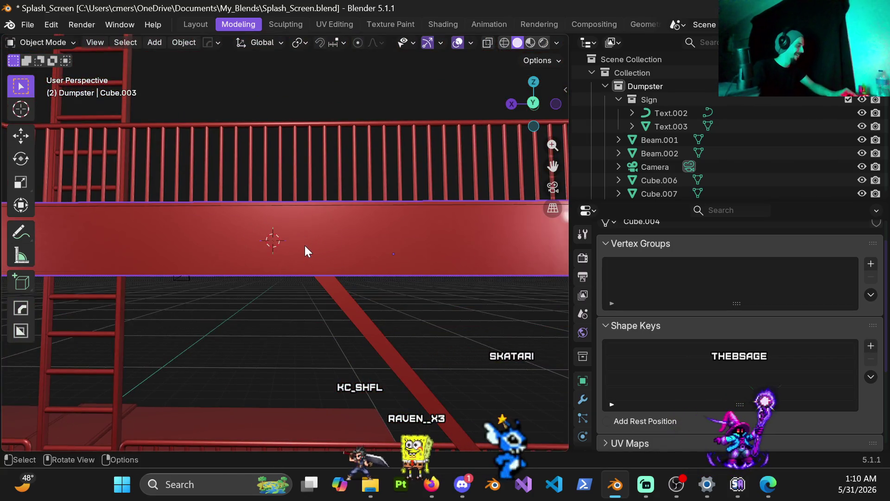
pyautogui.press('h')
# Reveal all hidden objects, then hide the ground plane and the floor grating.
pyautogui.scroll(1, 299, 238)
pyautogui.scroll(2, 299, 237)
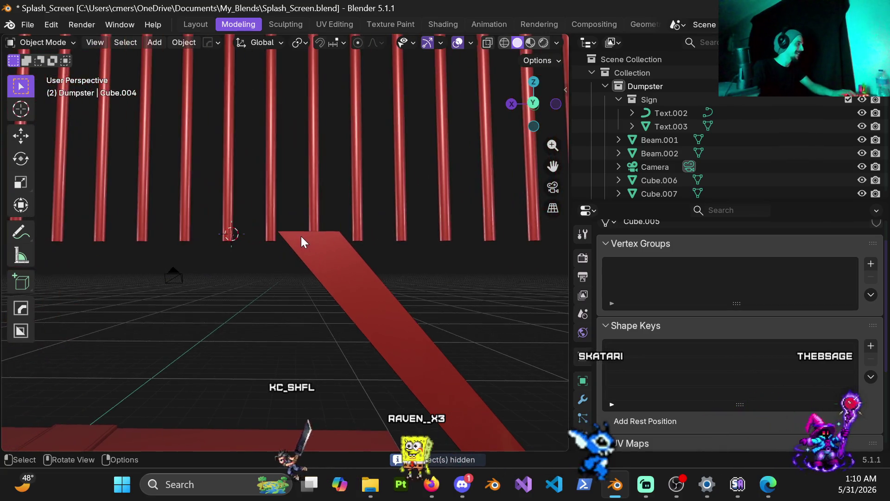
pyautogui.scroll(3, 299, 240)
pyautogui.moveTo(299, 260)
pyautogui.mouseDown(button='middle')
pyautogui.moveTo(193, 267)
pyautogui.moveTo(333, 262)
pyautogui.moveTo(371, 250)
pyautogui.moveTo(322, 242)
pyautogui.moveTo(328, 265)
pyautogui.moveTo(311, 260)
pyautogui.mouseUp(button='middle')
pyautogui.hotkey('alt', 'h')
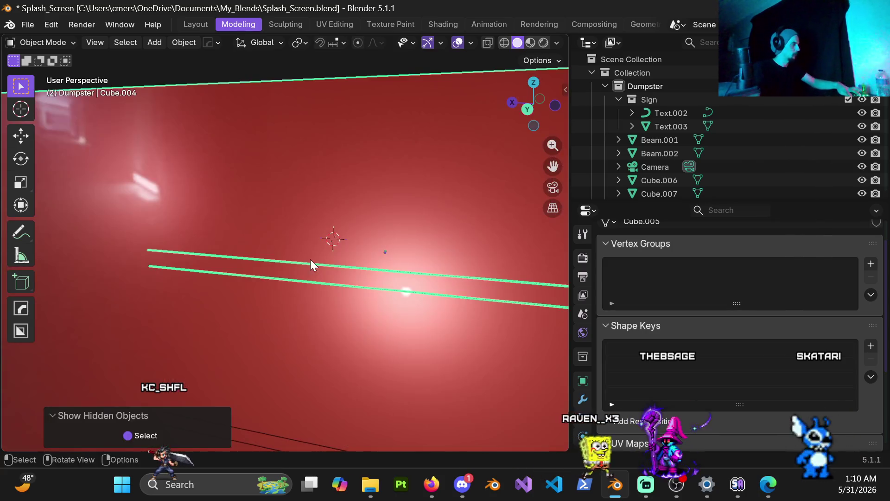
pyautogui.click(335, 193)
pyautogui.press('h')
pyautogui.scroll(5, 340, 202)
pyautogui.moveTo(413, 252)
pyautogui.mouseDown(button='middle')
pyautogui.moveTo(273, 235)
pyautogui.moveTo(314, 238)
pyautogui.moveTo(275, 251)
pyautogui.mouseUp(button='middle')
pyautogui.click(252, 283)
pyautogui.press('h')
# Show the scene from the front in see-through wireframe shading.
pyautogui.keyDown('shift'); pyautogui.moveTo(204, 234); pyautogui.dragTo(272, 202, button='middle'); pyautogui.keyUp('shift')
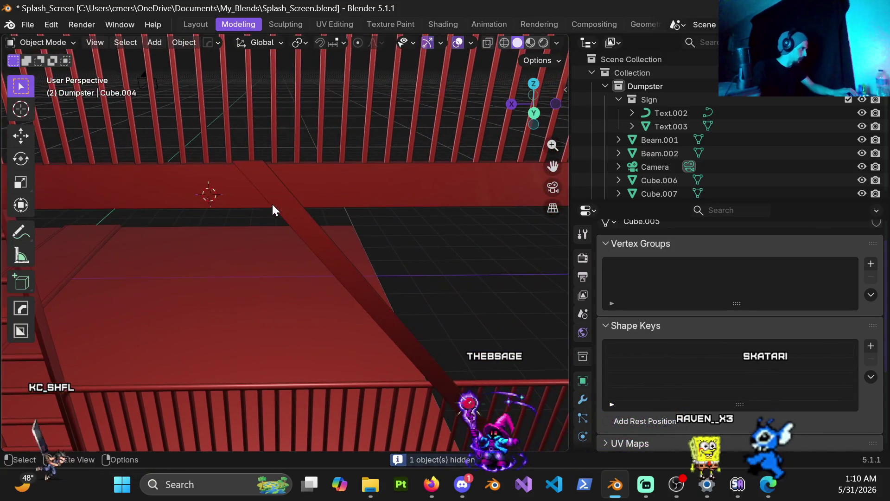
pyautogui.press('KP_1')
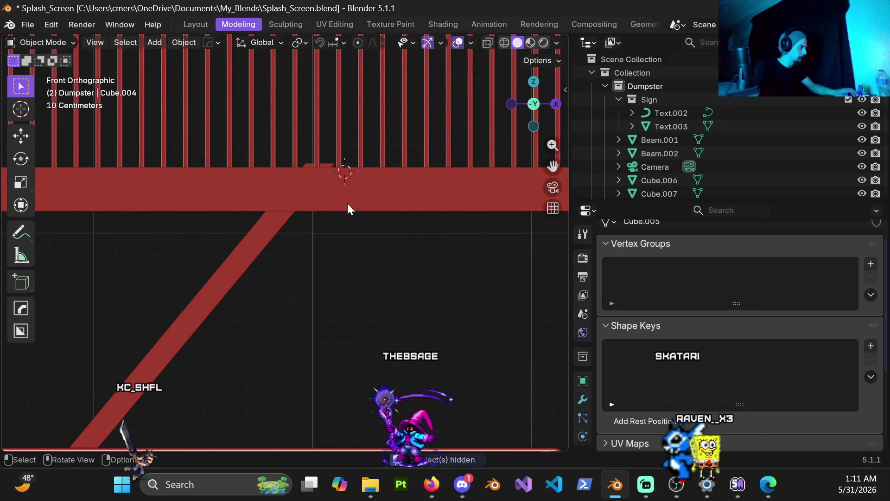
pyautogui.scroll(8, 320, 165)
pyautogui.hotkey('shift', 'z')
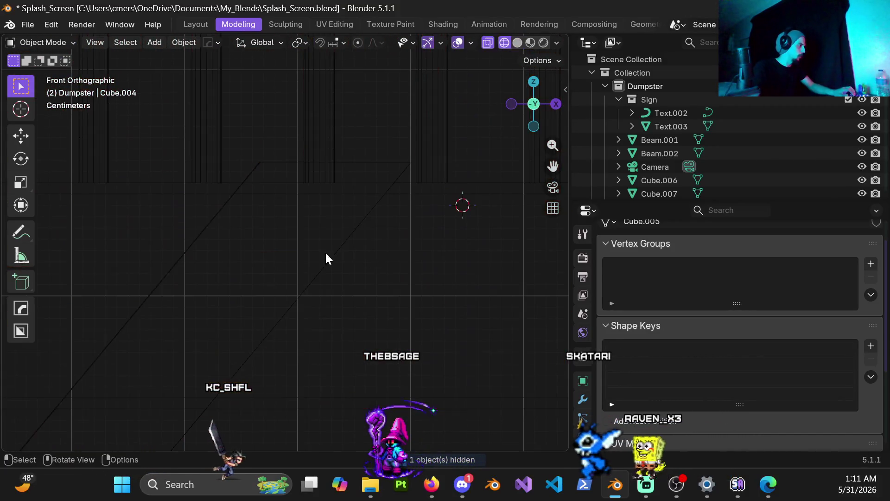
pyautogui.click(388, 227)
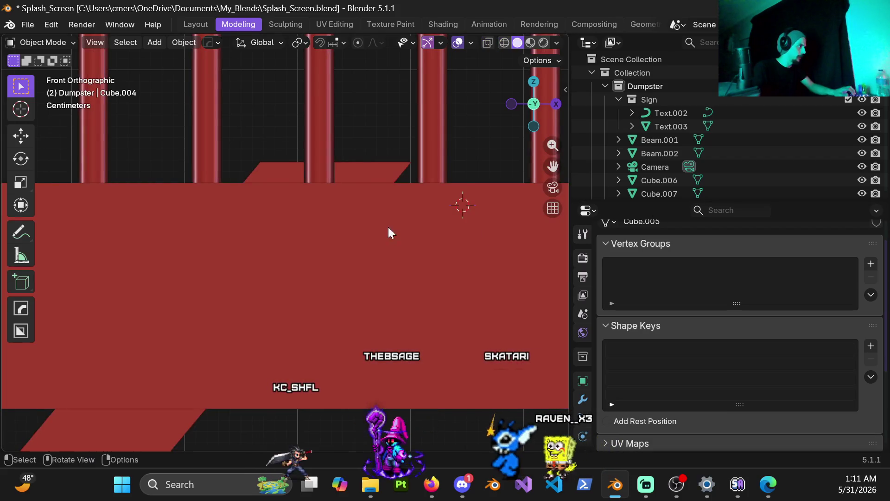
pyautogui.press('z')
pyautogui.click(101, 181)
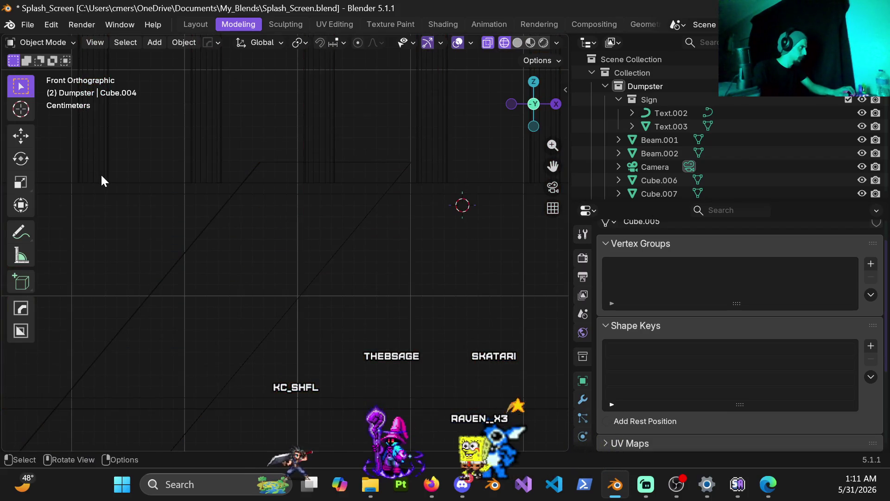
# Select the slanted beam Cube.012 and enter Edit Mode.
pyautogui.click(207, 204)
pyautogui.click(215, 217)
pyautogui.hotkey('ctrl', 'Tab')
pyautogui.click(324, 223)
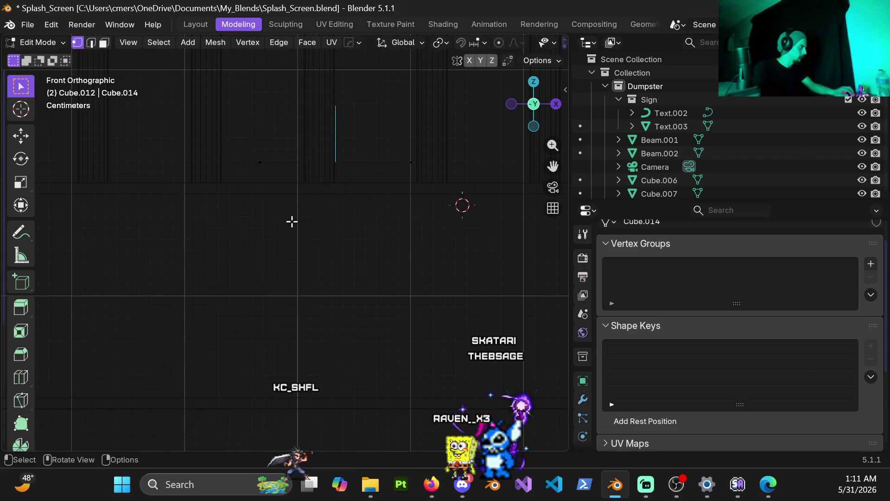
# Knife-cut across the beam's top end and select the face loop above the cut.
pyautogui.press('k')
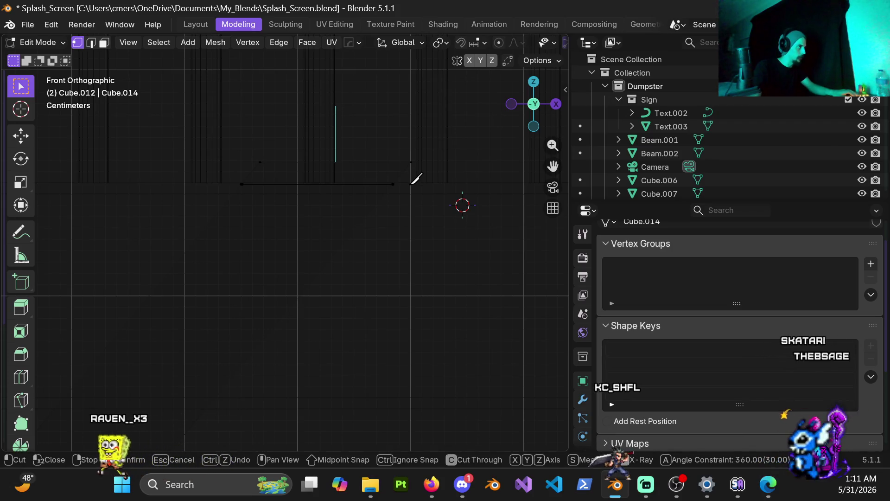
pyautogui.press('Return')
pyautogui.moveTo(360, 190)
pyautogui.mouseDown(button='middle')
pyautogui.moveTo(370, 185)
pyautogui.moveTo(288, 247)
pyautogui.moveTo(99, 254)
pyautogui.moveTo(372, 238)
pyautogui.moveTo(266, 246)
pyautogui.moveTo(348, 213)
pyautogui.moveTo(424, 207)
pyautogui.moveTo(363, 187)
pyautogui.moveTo(358, 174)
pyautogui.mouseUp(button='middle')
pyautogui.press('3')
pyautogui.keyDown('alt'); pyautogui.click(363, 187); pyautogui.keyUp('alt')
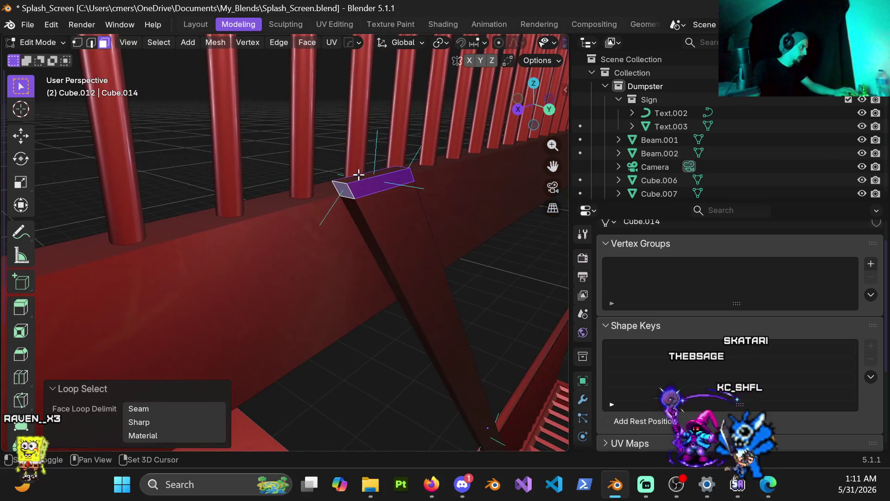
# Delete the top faces above the cut and fill the beam's open end with a face.
pyautogui.press('x')
pyautogui.click(381, 208)
pyautogui.keyDown('alt'); pyautogui.click(372, 197); pyautogui.keyUp('alt')
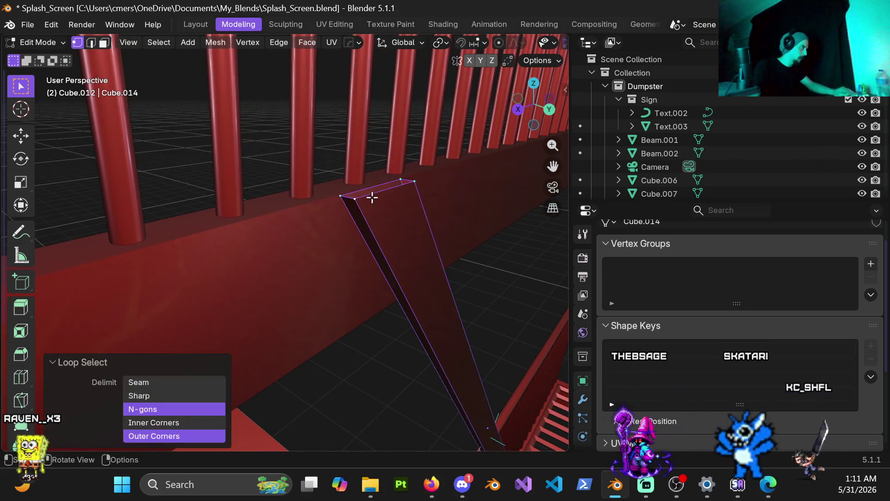
pyautogui.press('f')
pyautogui.moveTo(316, 150)
pyautogui.mouseDown(button='middle')
pyautogui.moveTo(403, 271)
pyautogui.moveTo(397, 318)
pyautogui.moveTo(308, 242)
pyautogui.moveTo(265, 239)
pyautogui.moveTo(338, 328)
pyautogui.moveTo(318, 274)
pyautogui.moveTo(283, 252)
pyautogui.moveTo(310, 183)
pyautogui.moveTo(427, 272)
pyautogui.moveTo(396, 199)
pyautogui.moveTo(243, 175)
pyautogui.moveTo(295, 230)
pyautogui.moveTo(280, 291)
pyautogui.moveTo(307, 272)
pyautogui.moveTo(302, 254)
pyautogui.moveTo(288, 246)
pyautogui.moveTo(283, 267)
pyautogui.mouseUp(button='middle')
# Hide the floor slats in Object Mode and resume editing the slanted beam's mesh.
pyautogui.press('Tab')
pyautogui.press('h')
pyautogui.click(292, 246)
pyautogui.press('Tab')
pyautogui.scroll(2, 287, 258)
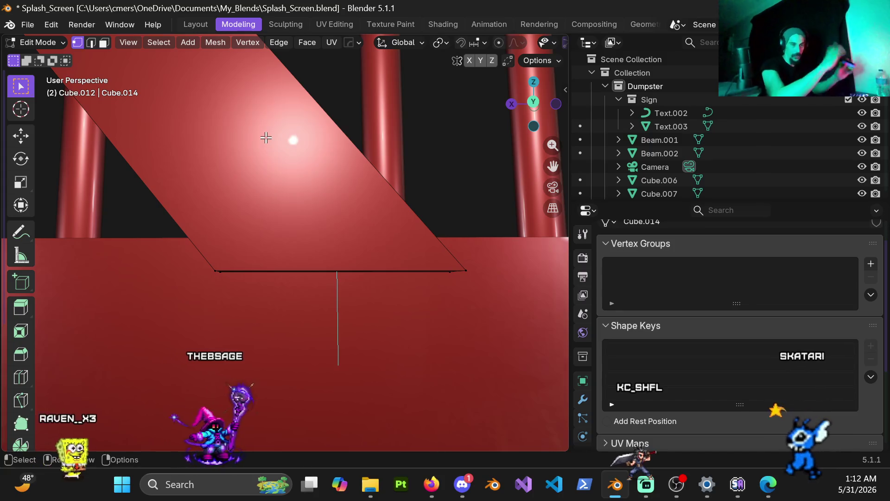
pyautogui.moveTo(362, 261)
pyautogui.mouseDown(button='middle')
pyautogui.moveTo(370, 252)
pyautogui.moveTo(360, 249)
pyautogui.moveTo(356, 292)
pyautogui.mouseUp(button='middle')
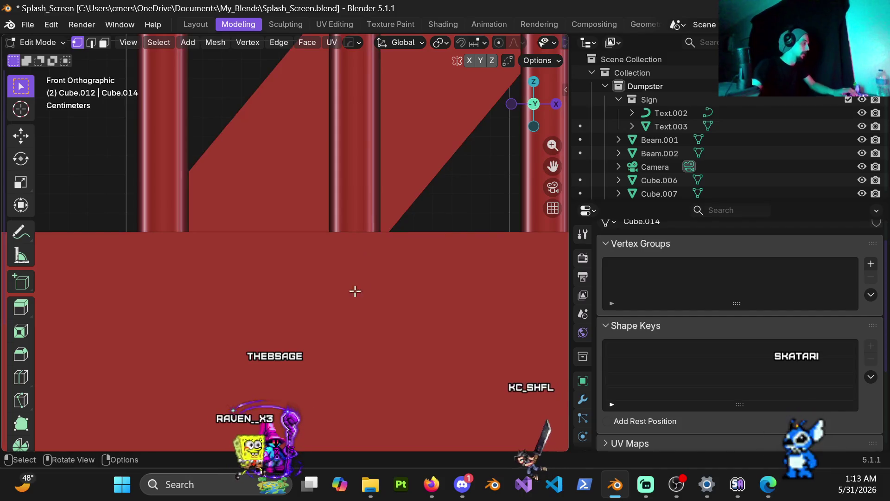
# Return to Object Mode and switch to the Shading workspace.
pyautogui.scroll(-4, 355, 291)
pyautogui.hotkey('ctrl', 'Tab')
pyautogui.click(192, 240)
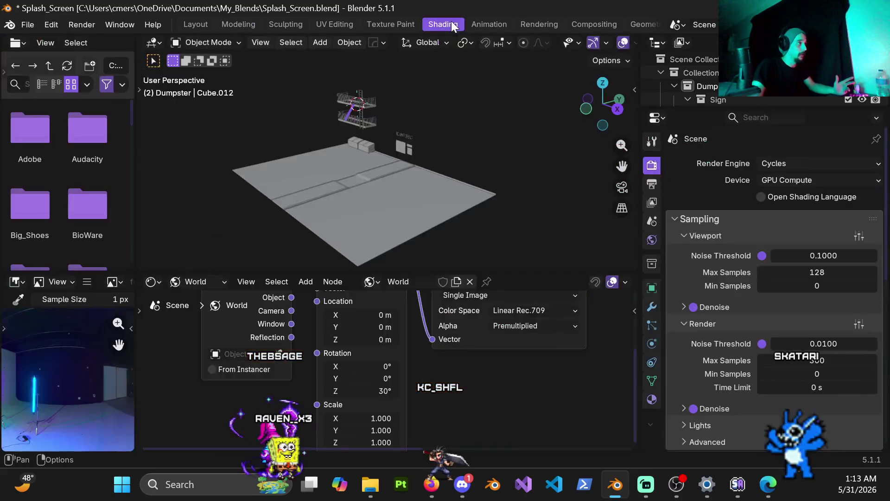
pyautogui.click(452, 21)
# Move the Texture Coordinate and Mapping nodes left of the World's environment texture node.
pyautogui.click(321, 189)
pyautogui.scroll(-5, 400, 307)
pyautogui.moveTo(514, 380); pyautogui.dragTo(306, 372, button='middle')
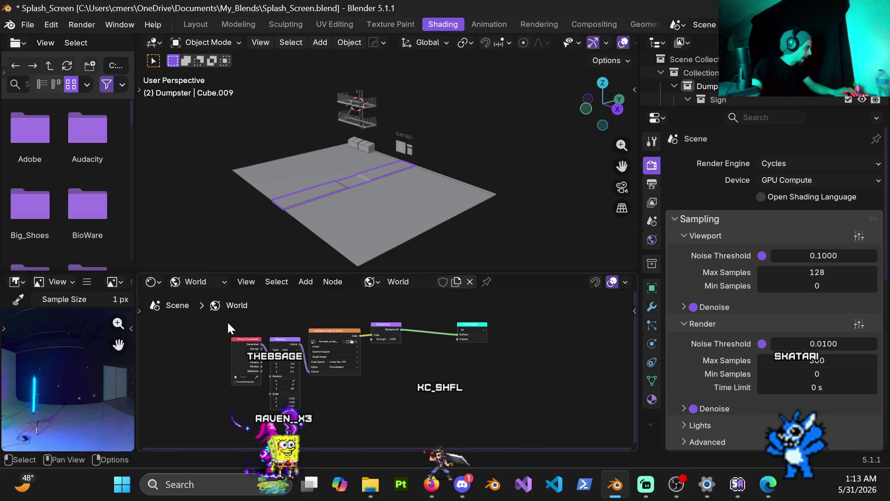
pyautogui.moveTo(316, 433); pyautogui.dragTo(369, 406, button='middle')
pyautogui.press('g')
pyautogui.click(291, 391)
pyautogui.moveTo(290, 392)
pyautogui.mouseDown(button='middle')
pyautogui.moveTo(401, 399)
pyautogui.moveTo(387, 416)
pyautogui.mouseUp(button='middle')
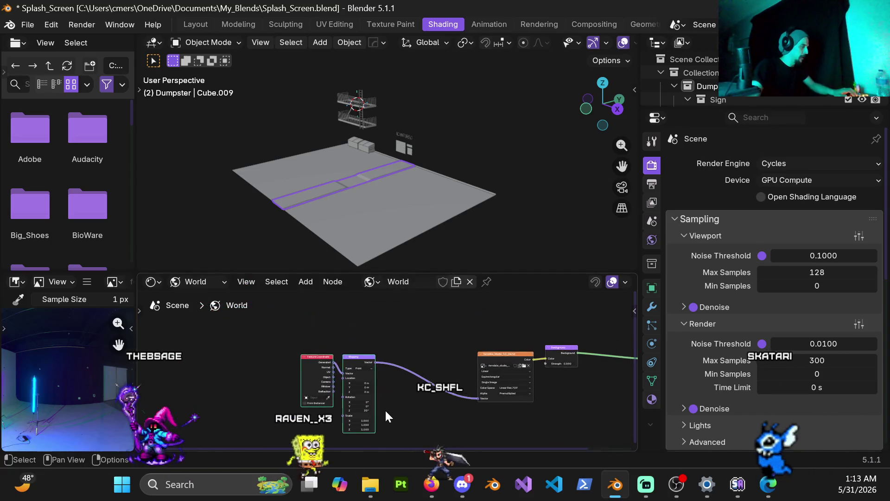
pyautogui.scroll(1, 404, 380)
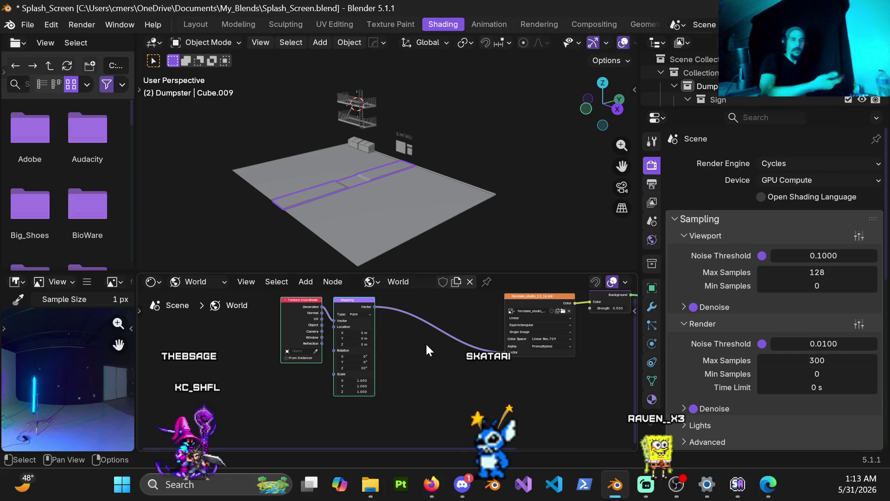
pyautogui.scroll(6, 378, 142)
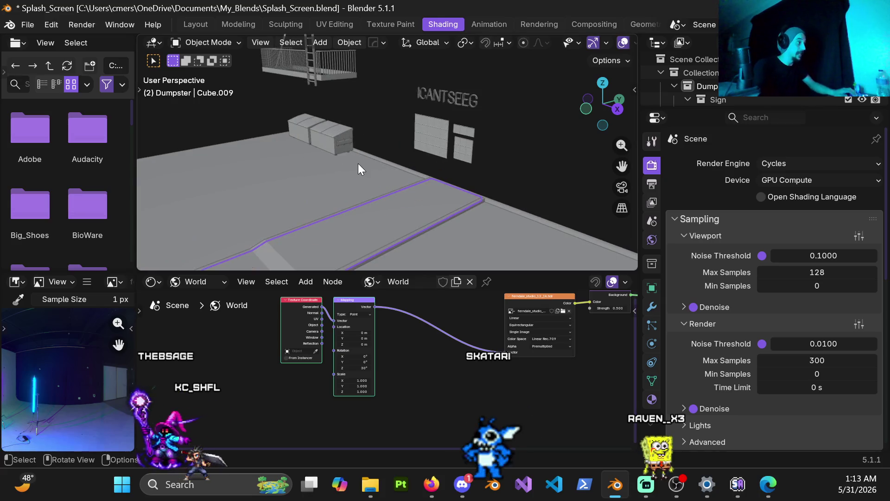
# Select both neighbouring curb strips, join them with Ctrl+J, and reselect the merged curb.
pyautogui.click(412, 228)
pyautogui.moveTo(411, 231)
pyautogui.mouseDown(button='middle')
pyautogui.moveTo(402, 221)
pyautogui.moveTo(440, 238)
pyautogui.moveTo(444, 199)
pyautogui.mouseUp(button='middle')
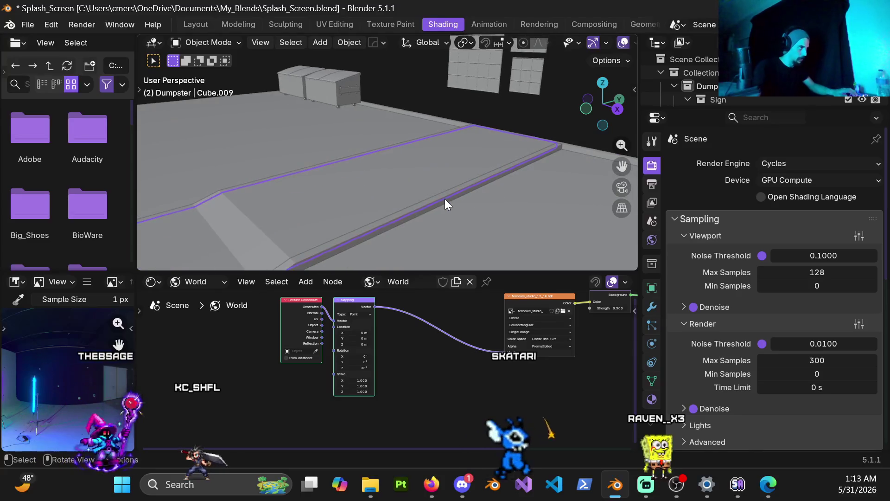
pyautogui.keyDown('shift'); pyautogui.click(445, 199); pyautogui.keyUp('shift')
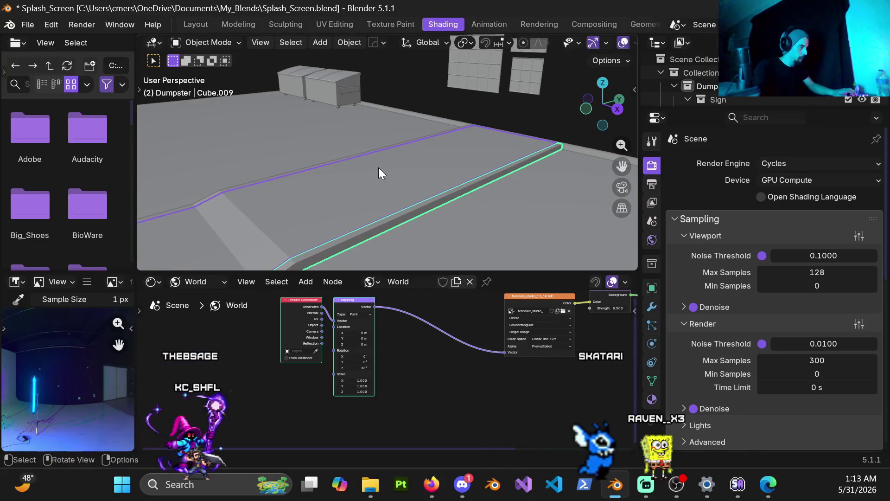
pyautogui.moveTo(378, 168); pyautogui.dragTo(350, 203, button='middle')
pyautogui.keyDown('shift'); pyautogui.click(324, 197); pyautogui.keyUp('shift')
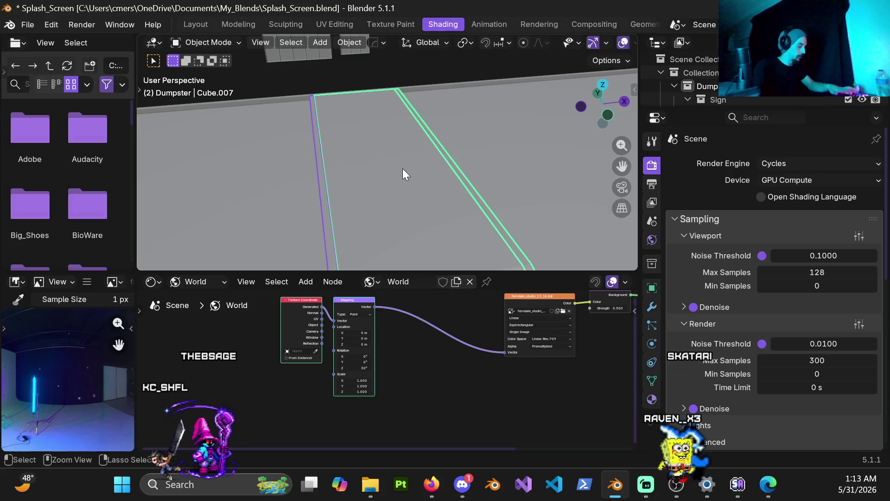
pyautogui.hotkey('ctrl', 'j')
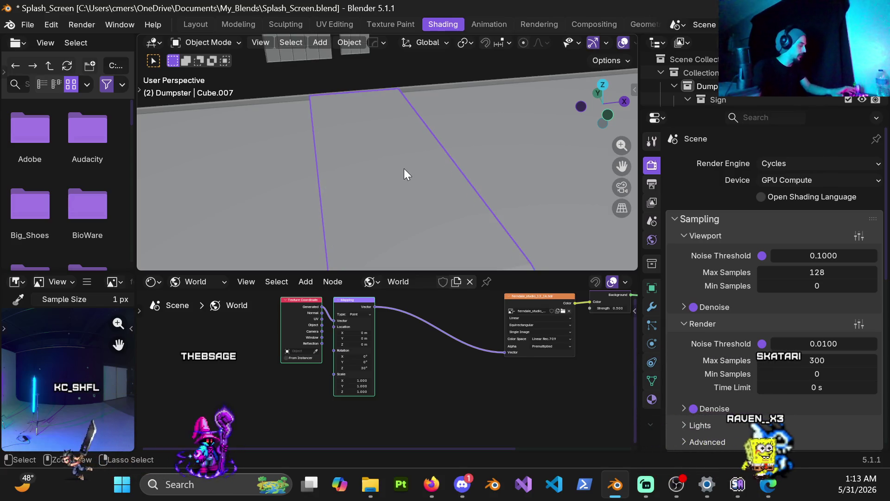
pyautogui.click(452, 87)
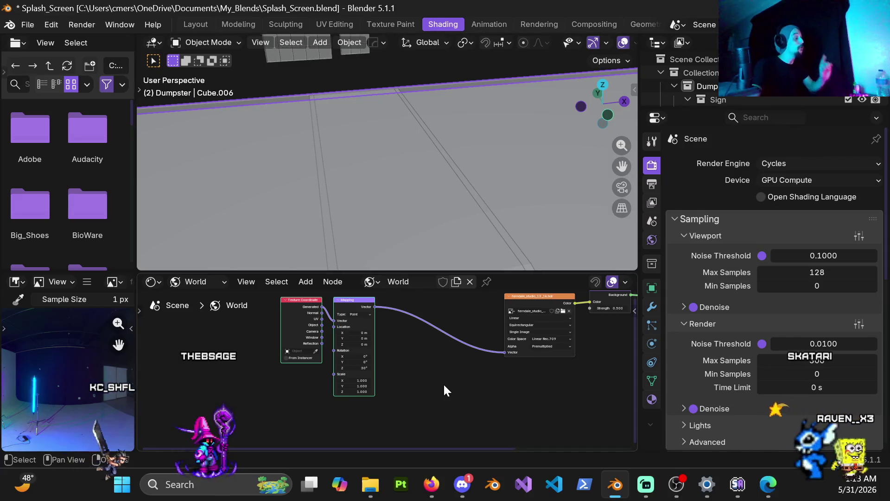
# Box-select the Texture Coordinate and Mapping nodes and wrap them in a frame.
pyautogui.moveTo(416, 375); pyautogui.dragTo(448, 386, button='middle')
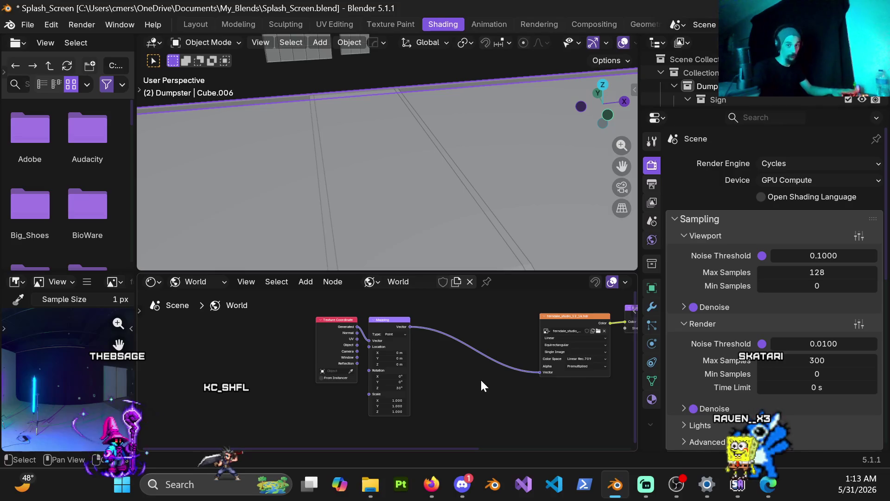
pyautogui.scroll(-1, 480, 379)
pyautogui.moveTo(291, 312); pyautogui.dragTo(454, 471)
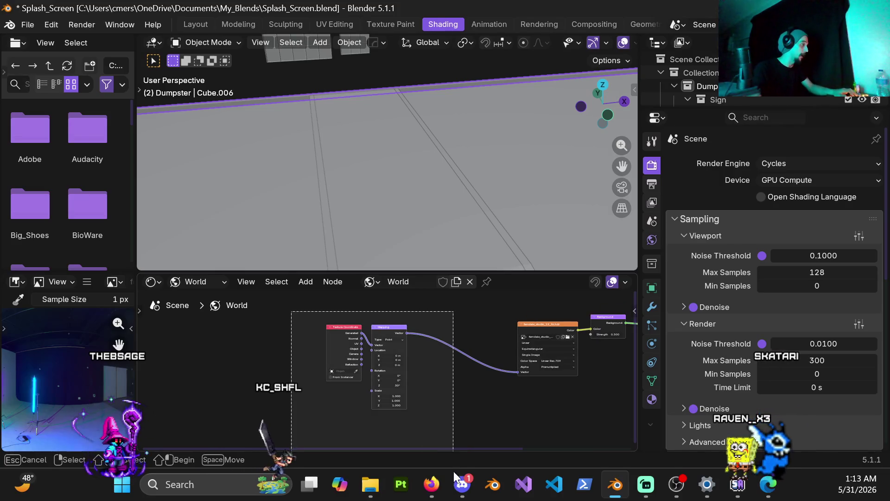
pyautogui.moveTo(435, 437); pyautogui.dragTo(428, 425)
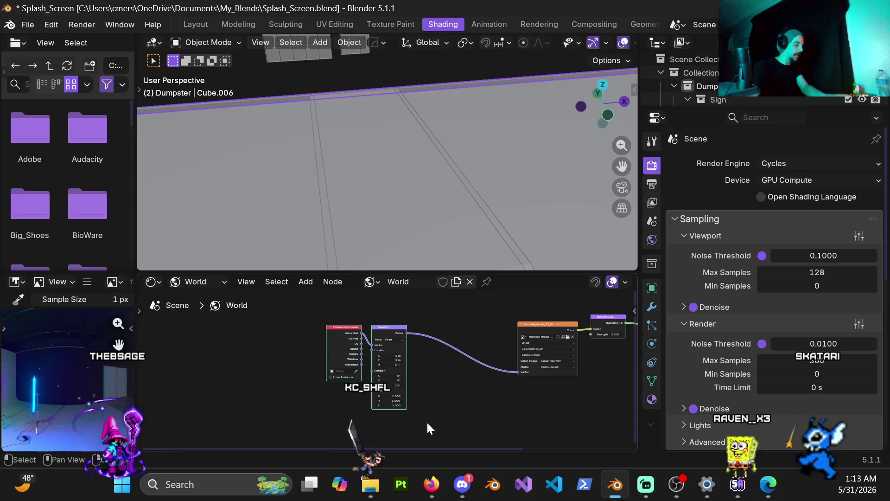
pyautogui.hotkey('ctrl', 'j')
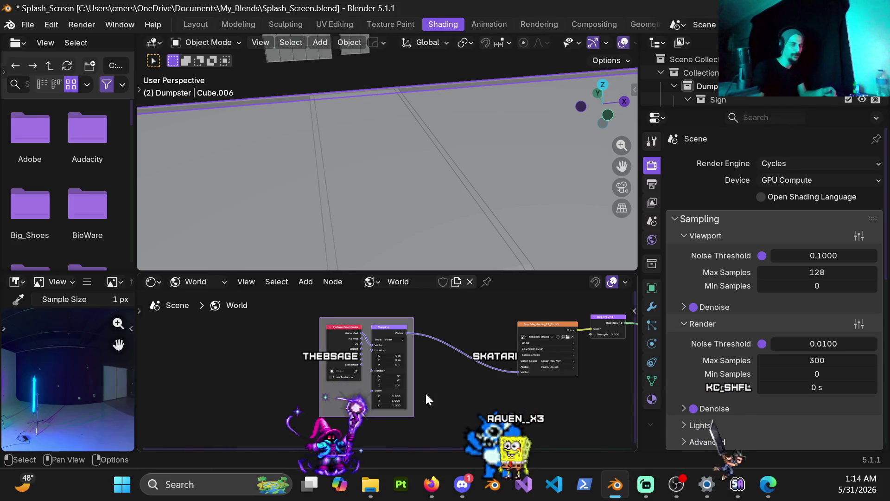
# Enlarge the 3D view over the node editor and zoom out to show the scene.
pyautogui.scroll(2, 447, 356)
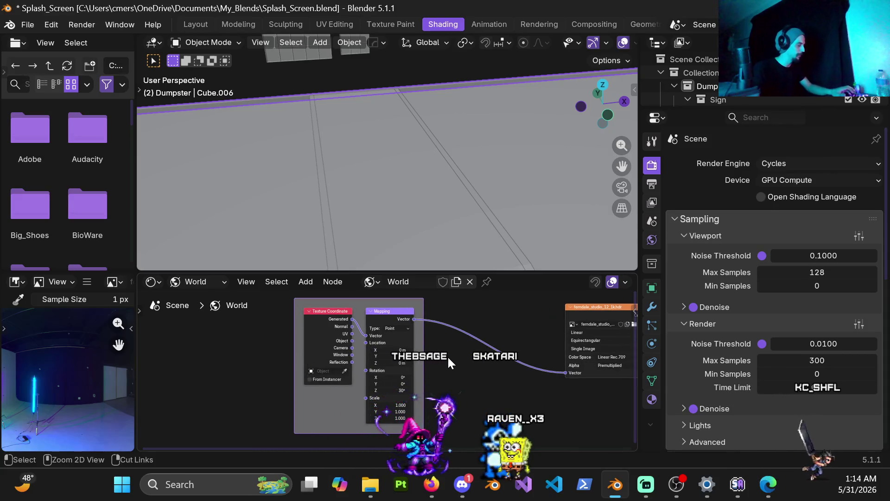
pyautogui.scroll(-1, 446, 358)
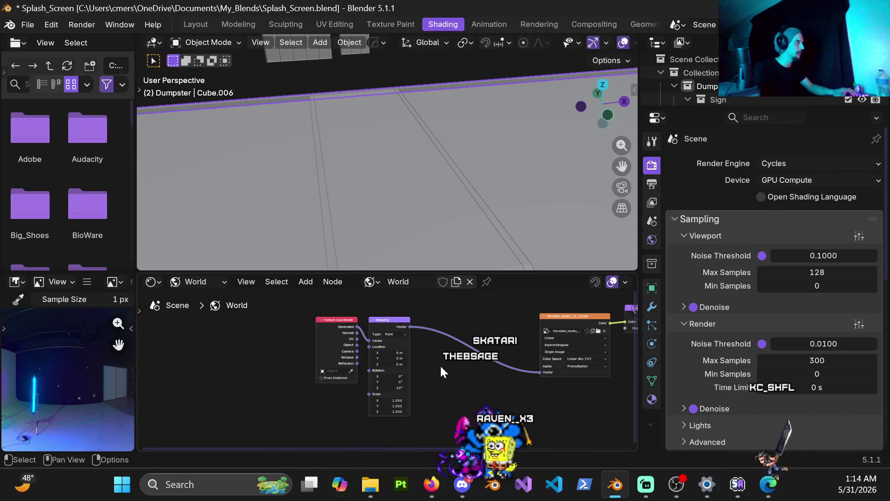
pyautogui.moveTo(441, 270)
pyautogui.mouseDown()
pyautogui.moveTo(452, 334)
pyautogui.moveTo(447, 318)
pyautogui.mouseUp()
pyautogui.scroll(-6, 323, 150)
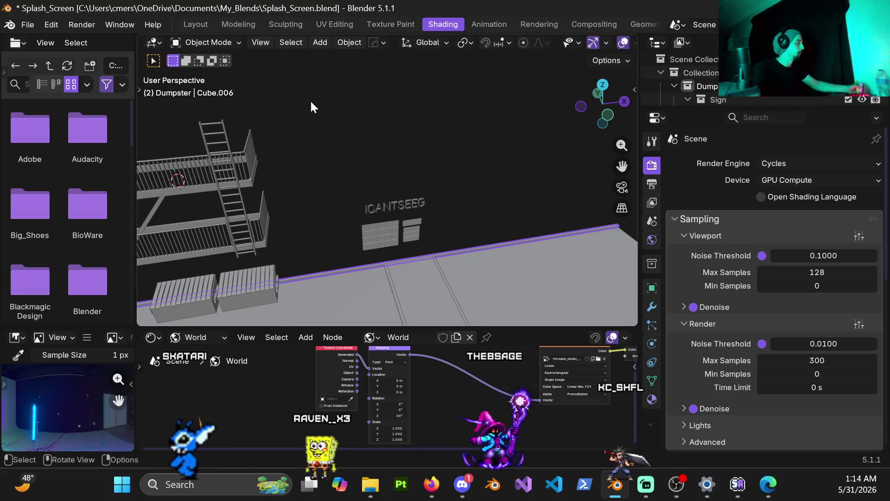
pyautogui.click(52, 25)
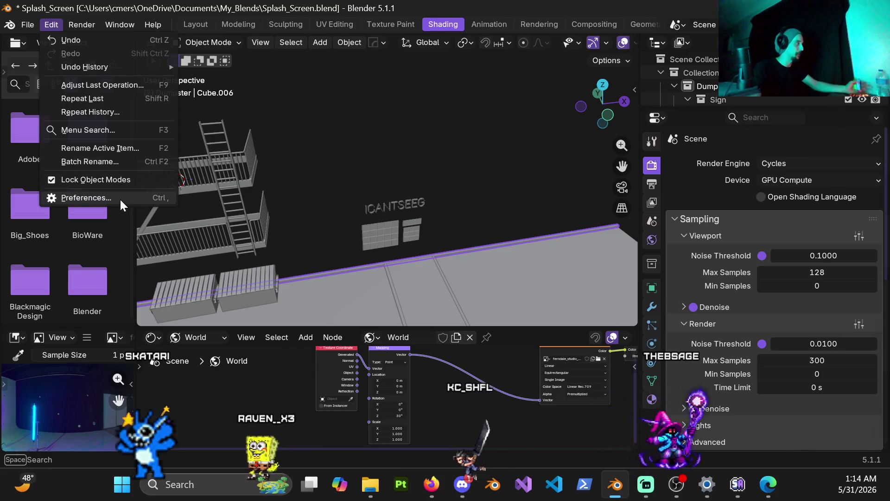
pyautogui.click(120, 198)
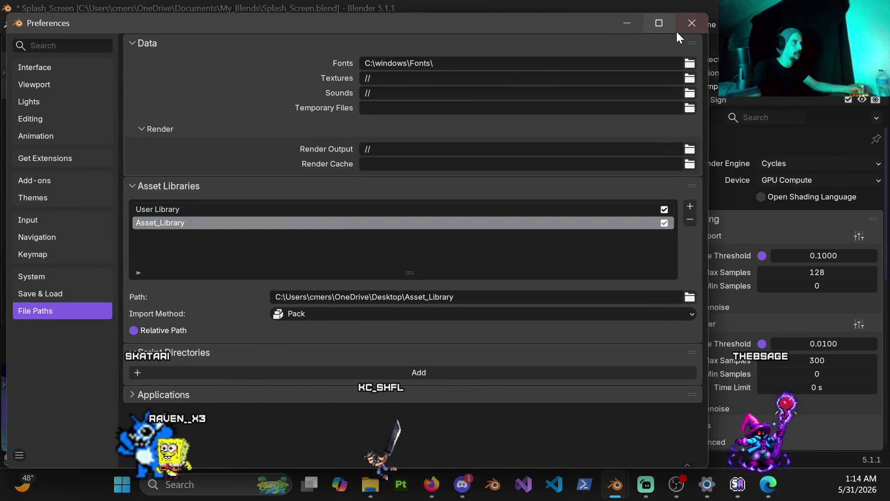
pyautogui.click(691, 23)
pyautogui.moveTo(418, 234)
pyautogui.mouseDown(button='middle')
pyautogui.moveTo(450, 220)
pyautogui.moveTo(417, 238)
pyautogui.mouseUp(button='middle')
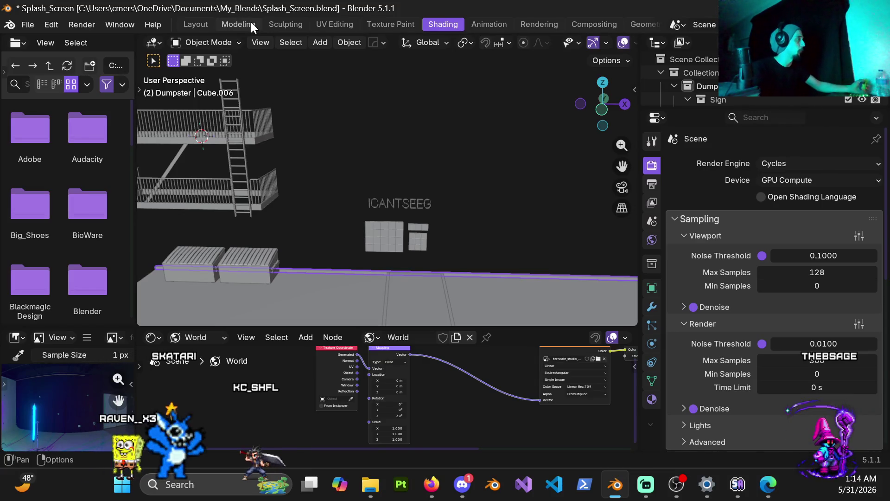
pyautogui.click(252, 21)
# Leave the curb's Edit Mode, select the diagonal beam Cube.012 and enter Edit Mode.
pyautogui.moveTo(310, 153)
pyautogui.mouseDown(button='middle')
pyautogui.moveTo(384, 249)
pyautogui.moveTo(289, 279)
pyautogui.moveTo(324, 202)
pyautogui.moveTo(298, 218)
pyautogui.moveTo(385, 157)
pyautogui.moveTo(291, 192)
pyautogui.moveTo(309, 110)
pyautogui.moveTo(257, 211)
pyautogui.moveTo(298, 213)
pyautogui.moveTo(338, 175)
pyautogui.moveTo(262, 205)
pyautogui.moveTo(244, 254)
pyautogui.moveTo(304, 271)
pyautogui.mouseUp(button='middle')
pyautogui.scroll(-5, 384, 249)
pyautogui.press('Tab')
pyautogui.click(263, 273)
pyautogui.scroll(5, 263, 274)
pyautogui.click(303, 242)
pyautogui.press('Tab')
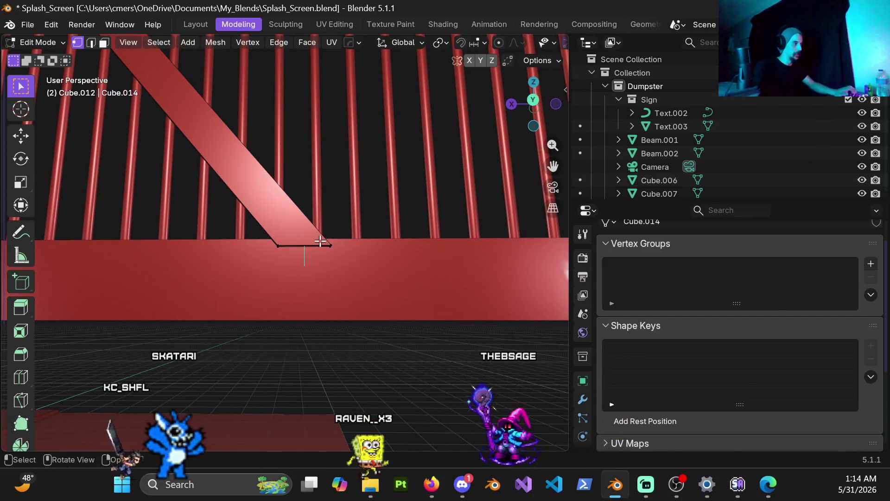
# Snap to the front orthographic view and put the beam back into Edit Mode.
pyautogui.moveTo(320, 241)
pyautogui.mouseDown(button='middle')
pyautogui.moveTo(338, 232)
pyautogui.moveTo(341, 274)
pyautogui.moveTo(324, 278)
pyautogui.moveTo(327, 269)
pyautogui.mouseUp(button='middle')
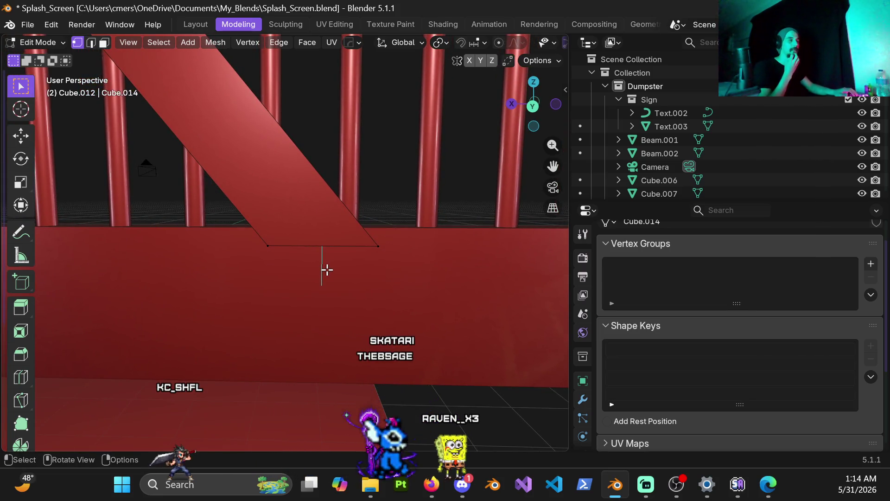
pyautogui.scroll(-9, 327, 258)
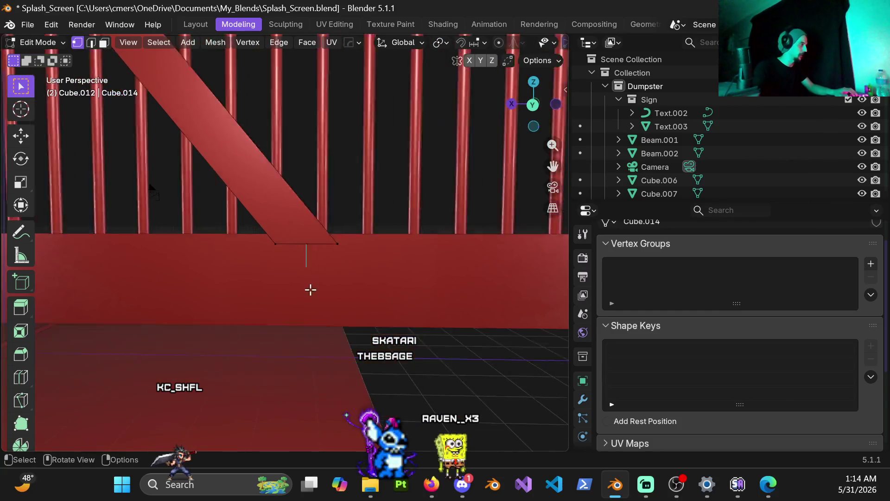
pyautogui.press('Tab')
pyautogui.moveTo(279, 274); pyautogui.dragTo(306, 265, button='middle')
pyautogui.press('KP_1')
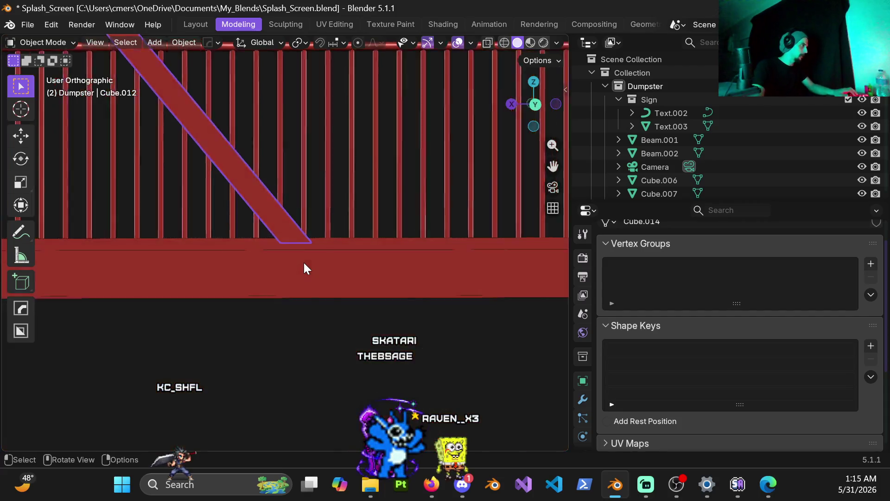
pyautogui.scroll(4, 292, 269)
pyautogui.hotkey('ctrl', 'Tab')
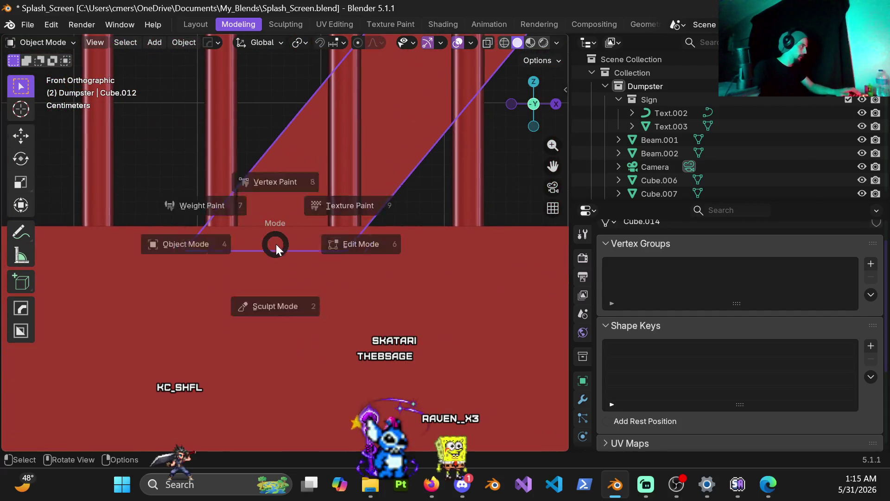
pyautogui.click(295, 259)
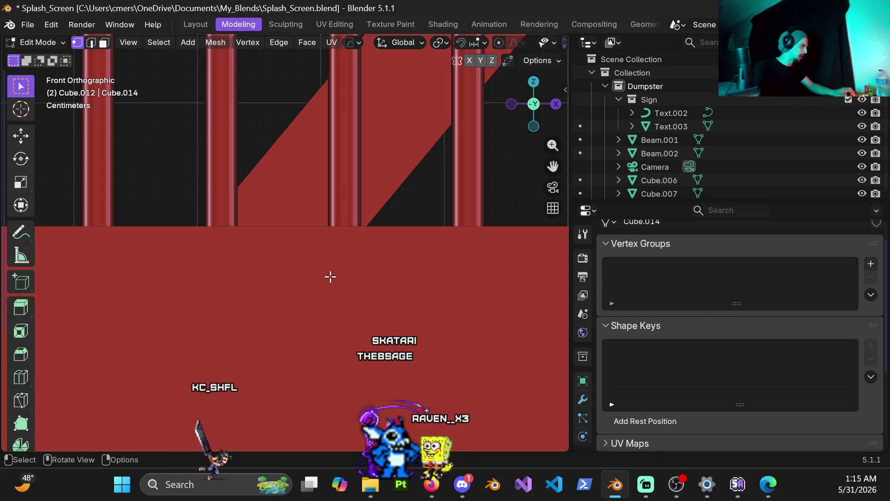
# Switch the viewport to wireframe shading and zoom in on the beam's lower end.
pyautogui.click(124, 256)
pyautogui.press('z')
pyautogui.click(261, 262)
pyautogui.press('z')
pyautogui.click(176, 243)
pyautogui.keyDown('shift'); pyautogui.moveTo(176, 244); pyautogui.dragTo(266, 264, button='middle'); pyautogui.keyUp('shift')
pyautogui.scroll(1, 266, 264)
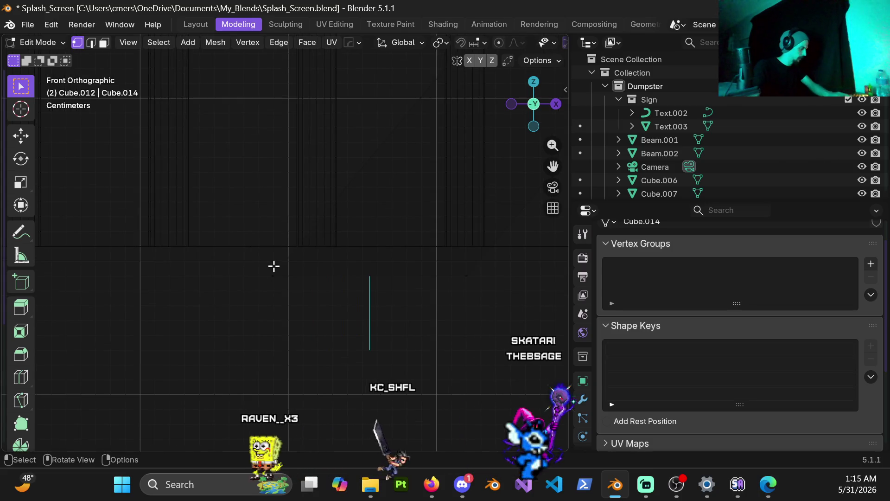
# Knife-cut straight across the beam with angle constraint, then view it in rendered shading.
pyautogui.press('k')
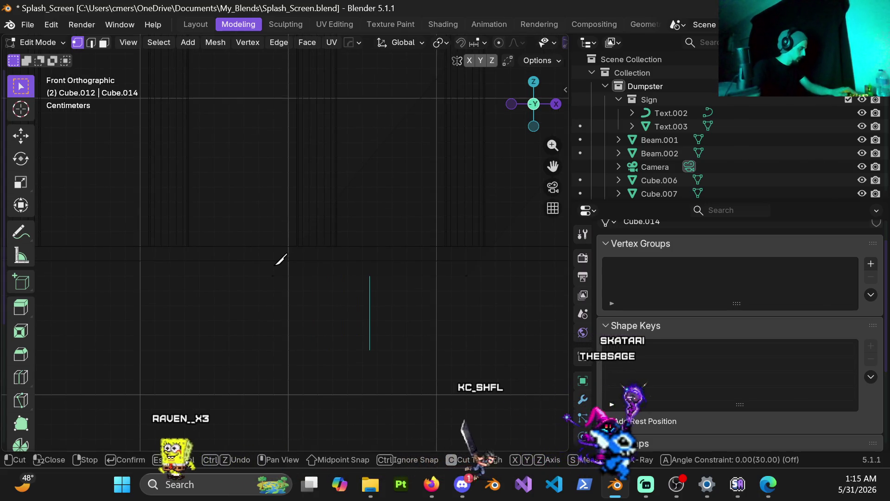
pyautogui.press('a')
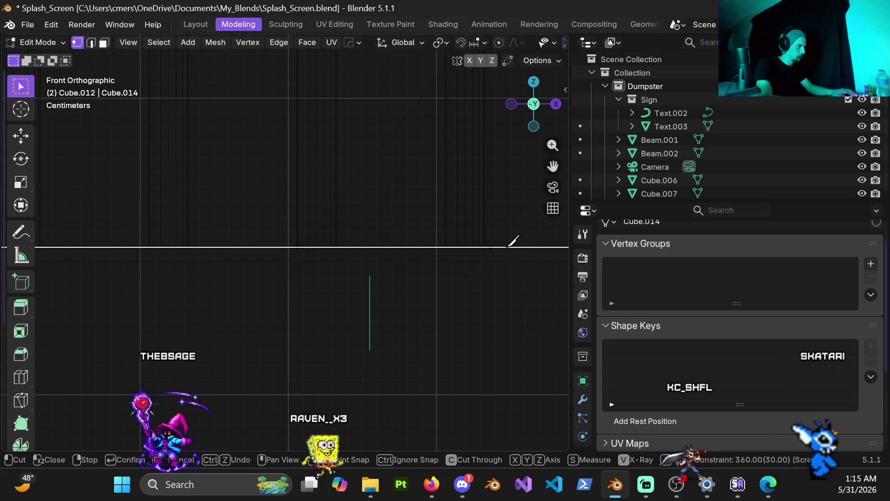
pyautogui.moveTo(513, 240); pyautogui.dragTo(504, 246, button='middle')
pyautogui.moveTo(481, 281)
pyautogui.mouseDown(button='middle')
pyautogui.moveTo(414, 275)
pyautogui.moveTo(423, 249)
pyautogui.moveTo(307, 252)
pyautogui.moveTo(393, 258)
pyautogui.moveTo(346, 266)
pyautogui.mouseUp(button='middle')
pyautogui.press('z')
pyautogui.click(371, 185)
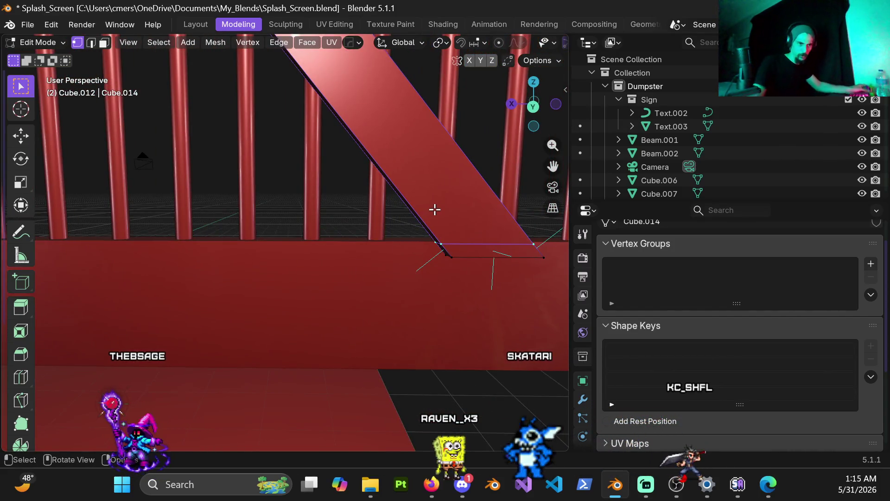
# In face select mode, delete the face loop on the beam beside the railing.
pyautogui.moveTo(491, 252)
pyautogui.mouseDown(button='middle')
pyautogui.moveTo(467, 284)
pyautogui.moveTo(427, 259)
pyautogui.mouseUp(button='middle')
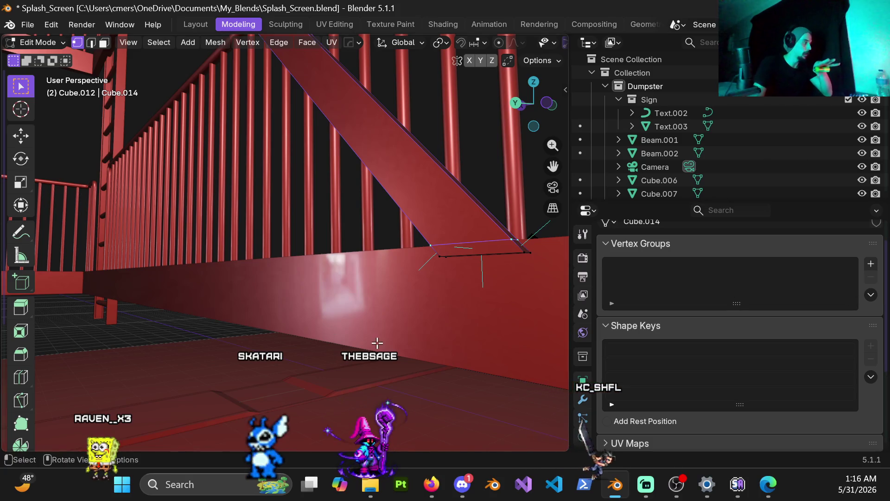
pyautogui.scroll(-8, 25, 398)
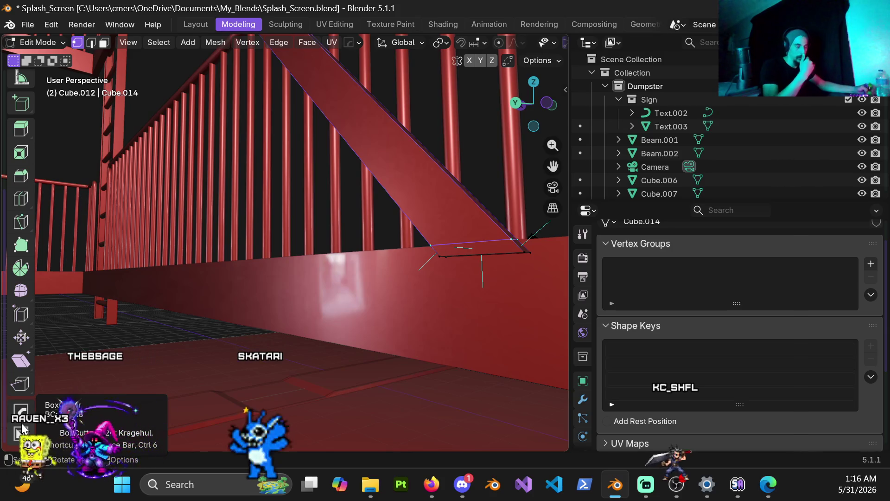
pyautogui.press('Home')
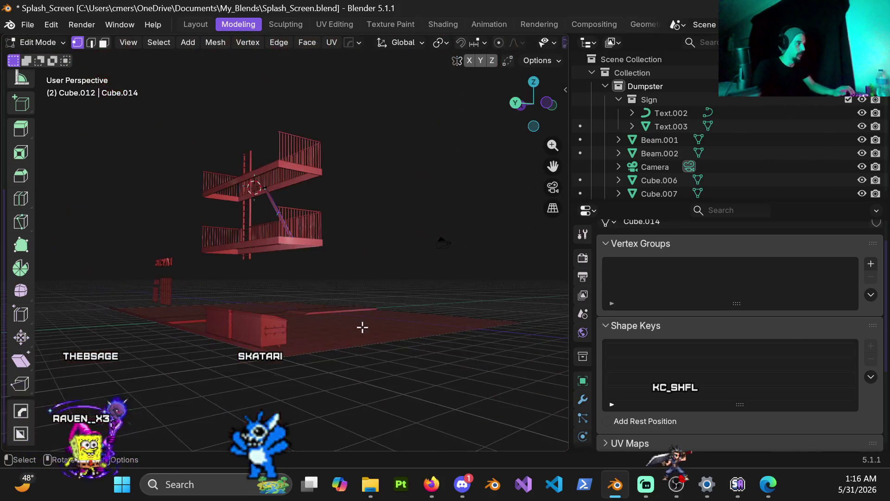
pyautogui.scroll(10, 342, 290)
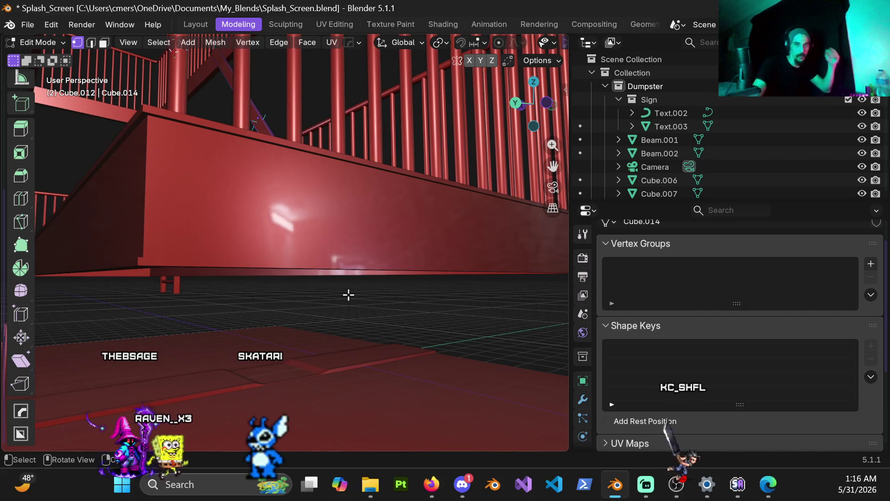
pyautogui.moveTo(338, 285)
pyautogui.mouseDown(button='middle')
pyautogui.moveTo(310, 238)
pyautogui.moveTo(318, 242)
pyautogui.moveTo(156, 201)
pyautogui.moveTo(213, 212)
pyautogui.moveTo(186, 196)
pyautogui.moveTo(159, 209)
pyautogui.mouseUp(button='middle')
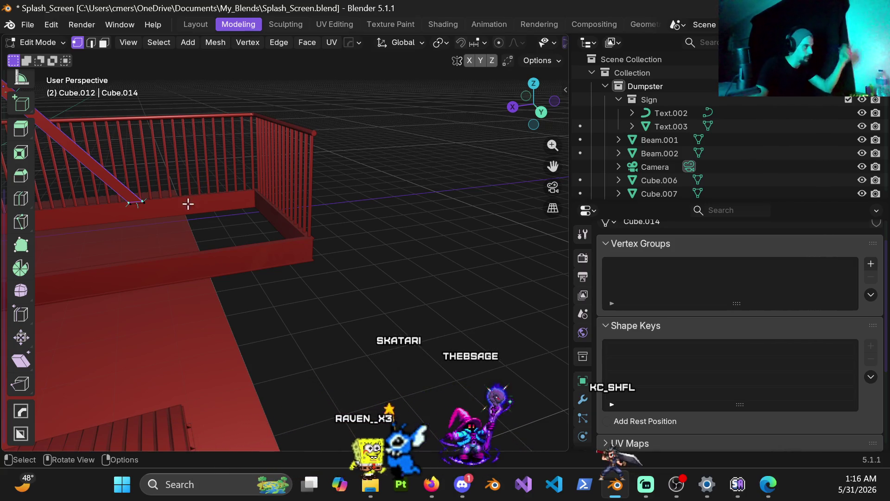
pyautogui.scroll(5, 182, 207)
pyautogui.moveTo(306, 248)
pyautogui.mouseDown(button='middle')
pyautogui.moveTo(264, 205)
pyautogui.moveTo(304, 254)
pyautogui.moveTo(216, 259)
pyautogui.mouseUp(button='middle')
pyautogui.moveTo(270, 268)
pyautogui.mouseDown(button='middle')
pyautogui.moveTo(311, 250)
pyautogui.moveTo(362, 277)
pyautogui.moveTo(336, 276)
pyautogui.moveTo(370, 255)
pyautogui.mouseUp(button='middle')
pyautogui.press('3')
pyautogui.keyDown('alt'); pyautogui.click(352, 252); pyautogui.keyUp('alt')
pyautogui.press('x')
pyautogui.click(386, 294)
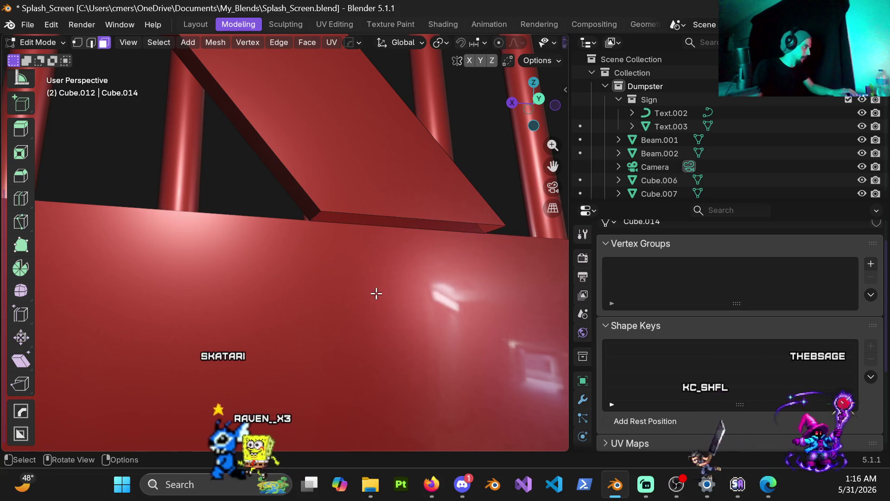
# Return to vertex select and select an edge loop on the beam.
pyautogui.press('1')
pyautogui.keyDown('alt'); pyautogui.click(361, 214); pyautogui.keyUp('alt')
pyautogui.moveTo(357, 252)
pyautogui.mouseDown(button='middle')
pyautogui.moveTo(356, 236)
pyautogui.moveTo(342, 322)
pyautogui.moveTo(262, 290)
pyautogui.moveTo(224, 314)
pyautogui.mouseUp(button='middle')
pyautogui.hotkey('ctrl', 'Tab')
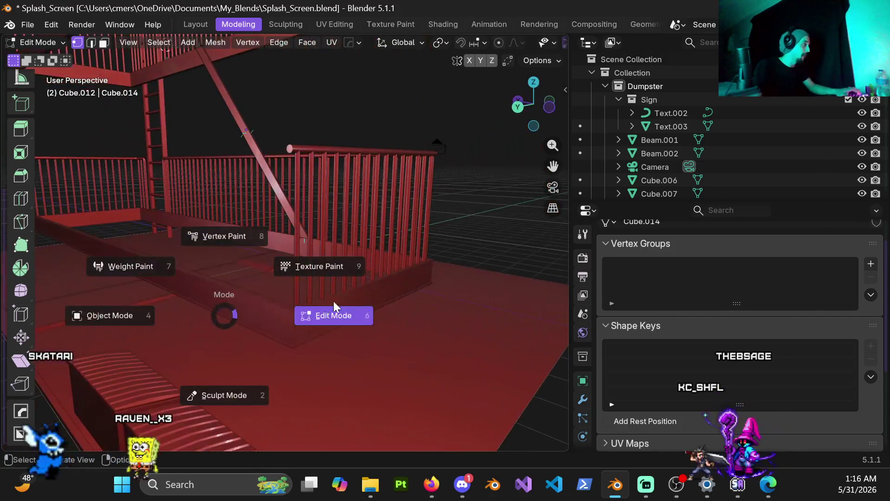
# Switch to Object Mode and bring up the UV Editing workspace showing Cube.012's UVs.
pyautogui.click(110, 314)
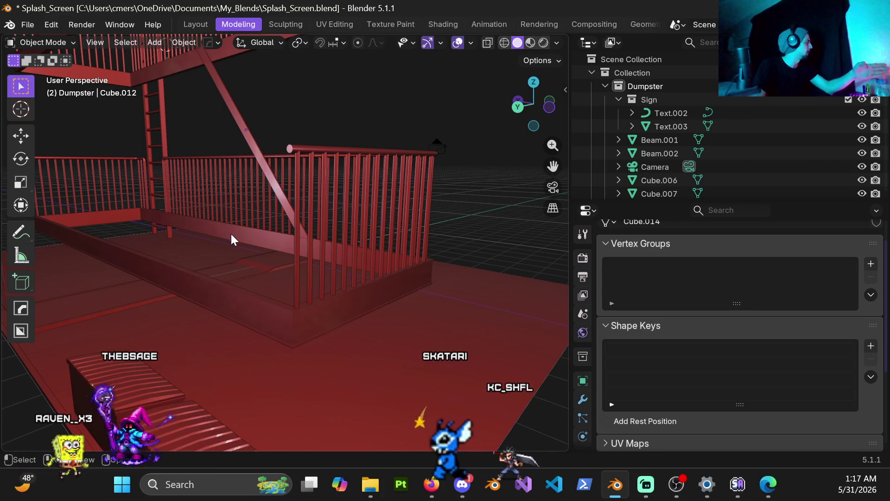
pyautogui.click(321, 23)
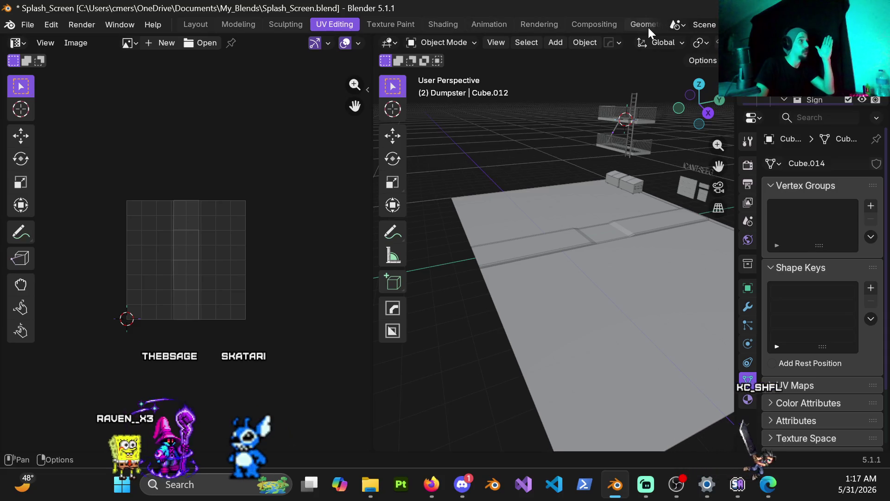
# Open the Geometry Nodes workspace and browse Cube.012's 8 vertex positions in the spreadsheet.
pyautogui.hscroll(2, 630, 26)
pyautogui.hscroll(-2, 603, 26)
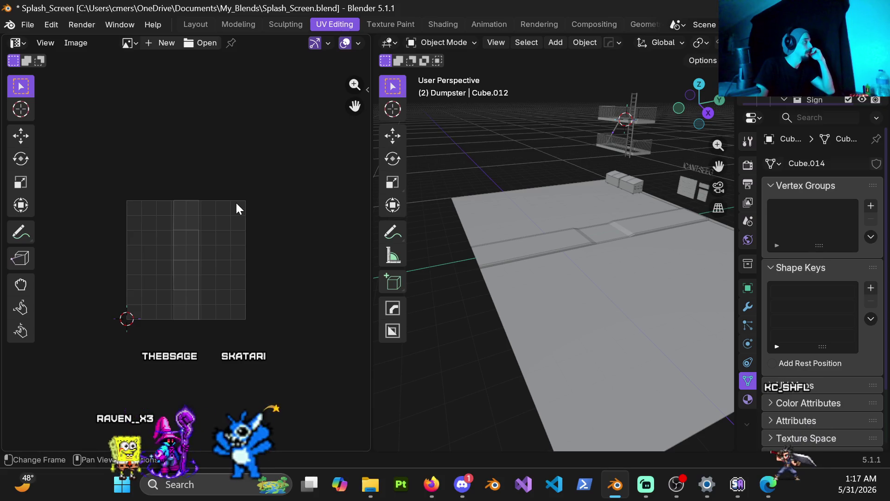
pyautogui.click(621, 24)
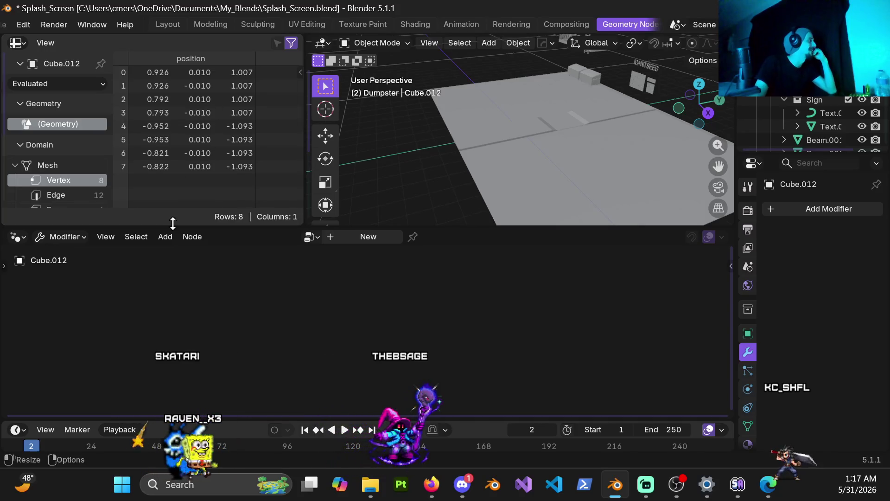
pyautogui.scroll(-5, 81, 152)
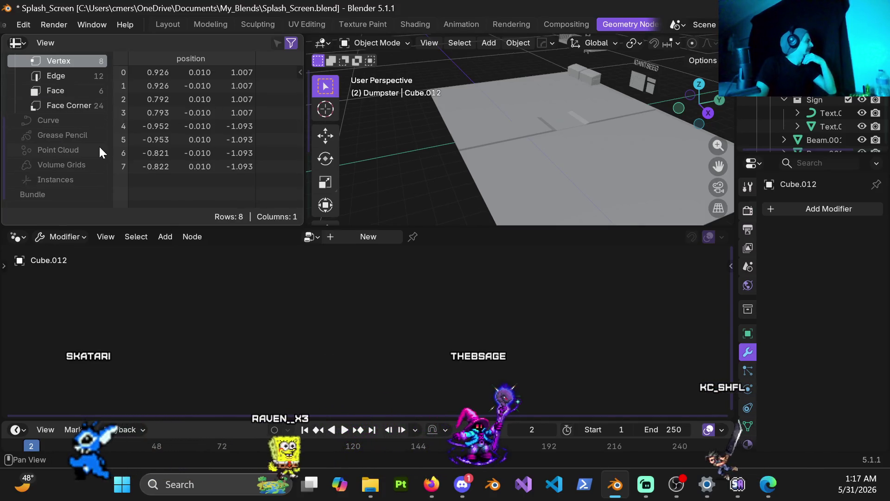
pyautogui.scroll(5, 99, 157)
pyautogui.scroll(1, 99, 157)
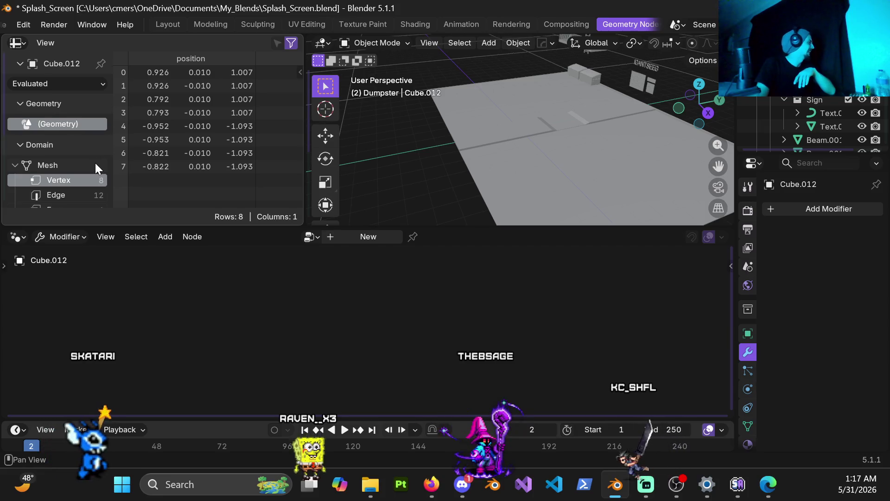
pyautogui.scroll(-3, 95, 163)
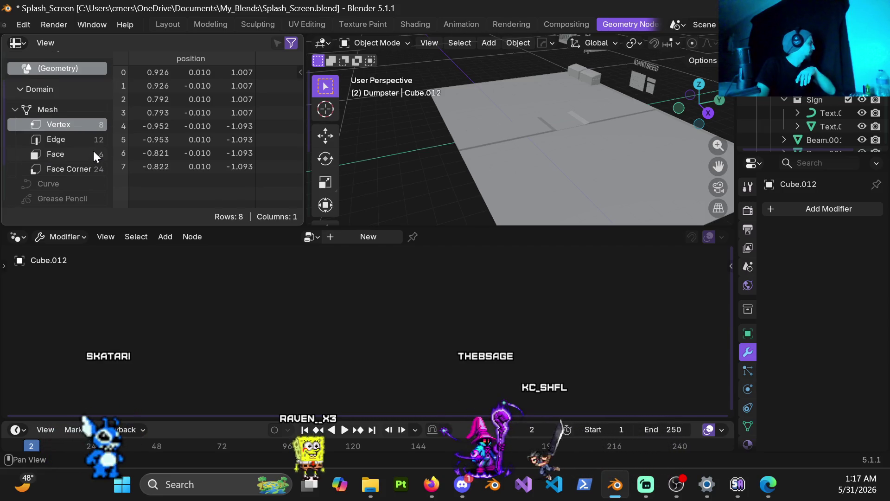
pyautogui.scroll(-3, 93, 151)
pyautogui.scroll(4, 93, 151)
pyautogui.scroll(2, 93, 157)
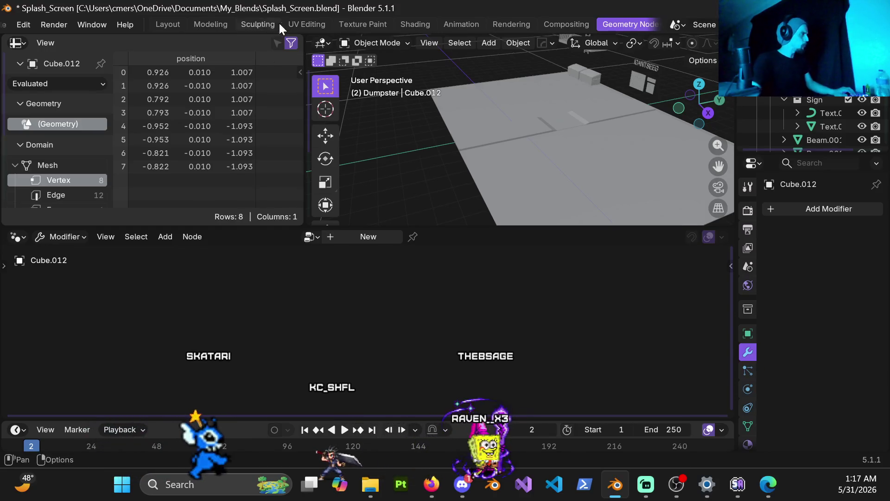
# Return to the Modeling workspace in Object Mode and select the diagonal beam Cube.012.
pyautogui.click(202, 26)
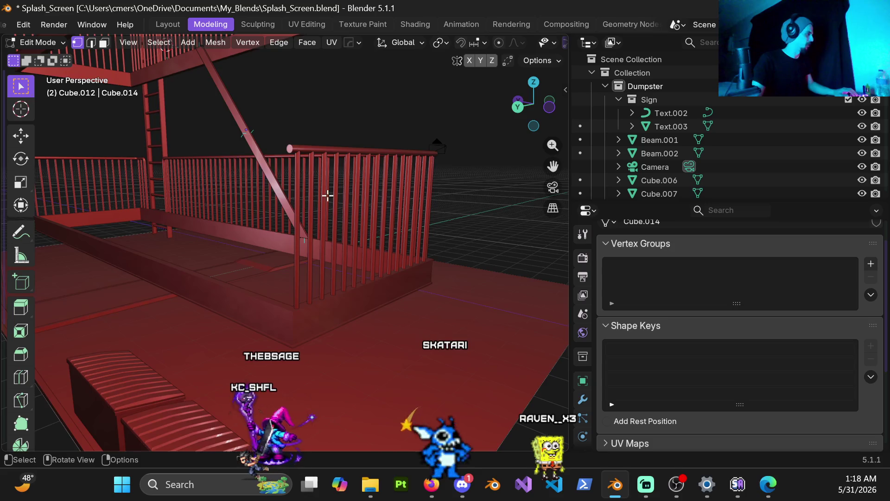
pyautogui.moveTo(328, 196); pyautogui.dragTo(269, 237, button='middle')
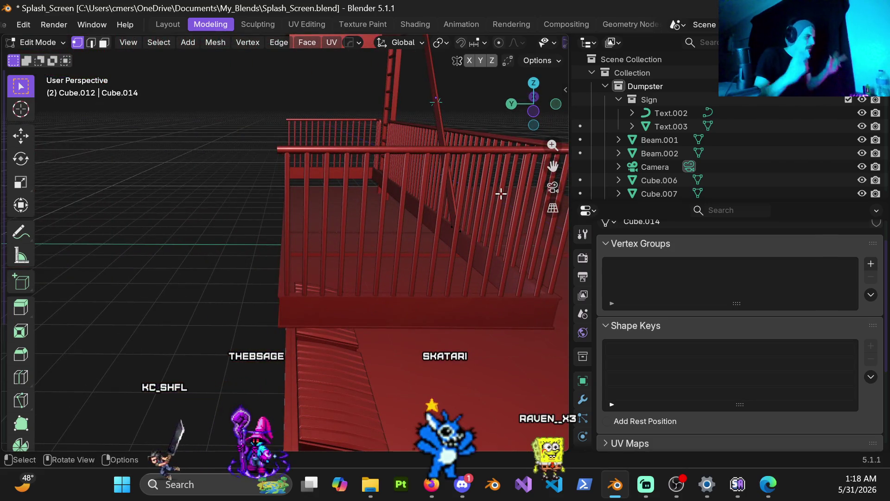
pyautogui.moveTo(350, 257)
pyautogui.mouseDown(button='middle')
pyautogui.moveTo(399, 225)
pyautogui.moveTo(334, 226)
pyautogui.moveTo(341, 222)
pyautogui.moveTo(302, 195)
pyautogui.moveTo(323, 197)
pyautogui.moveTo(263, 195)
pyautogui.mouseUp(button='middle')
pyautogui.press('Tab')
pyautogui.click(262, 195)
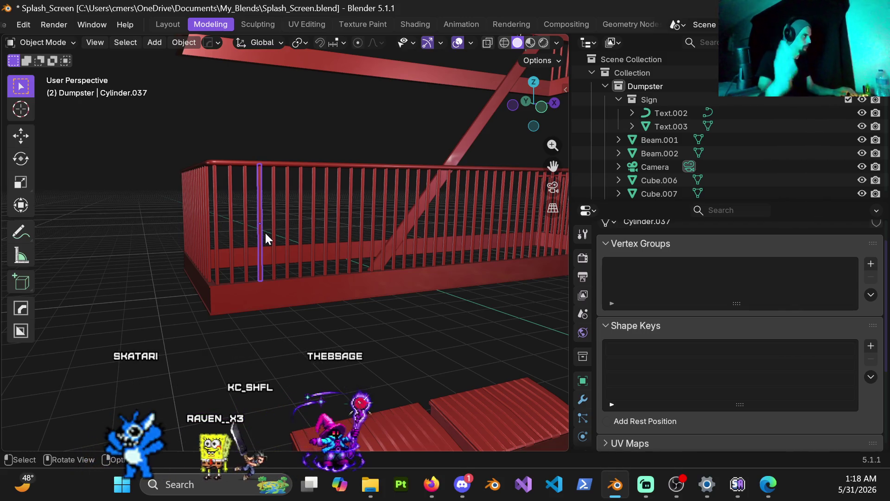
pyautogui.scroll(4, 221, 209)
pyautogui.moveTo(221, 210)
pyautogui.mouseDown(button='middle')
pyautogui.moveTo(133, 246)
pyautogui.moveTo(405, 266)
pyautogui.moveTo(311, 228)
pyautogui.mouseUp(button='middle')
pyautogui.scroll(3, 280, 224)
pyautogui.click(333, 223)
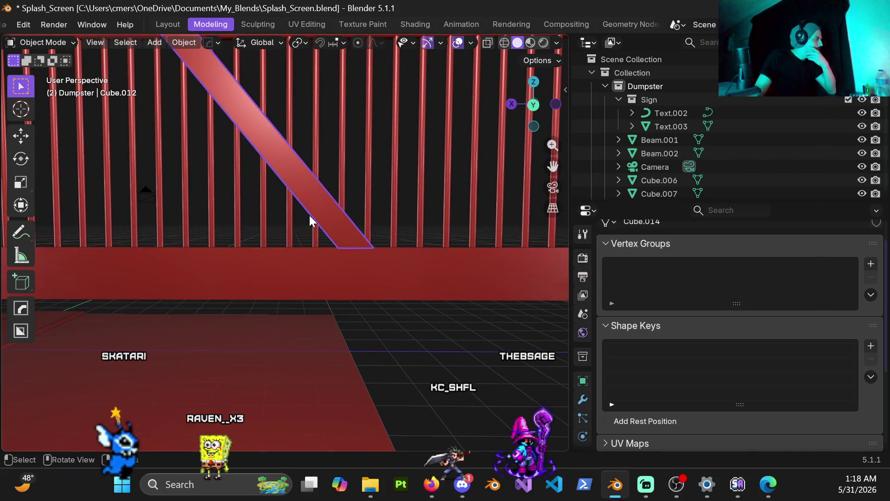
pyautogui.scroll(-5, 308, 217)
pyautogui.moveTo(302, 210)
pyautogui.mouseDown(button='middle')
pyautogui.moveTo(271, 229)
pyautogui.moveTo(261, 221)
pyautogui.moveTo(288, 255)
pyautogui.mouseUp(button='middle')
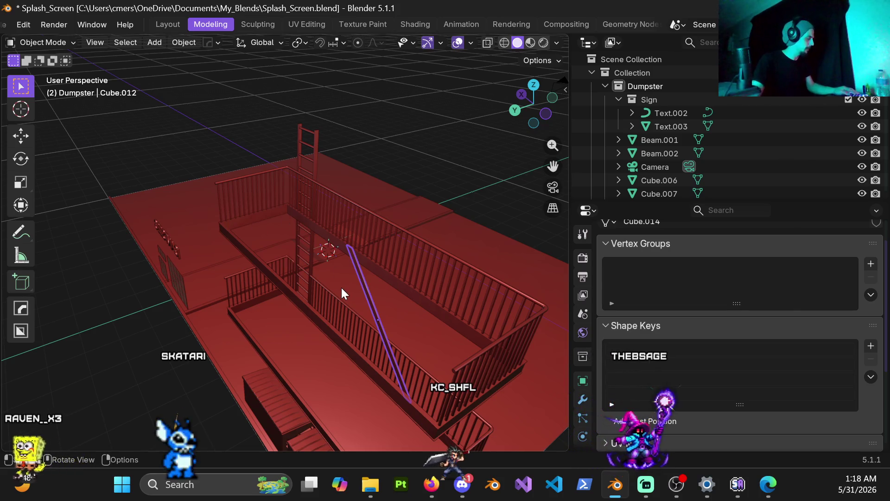
# Unhide all objects, hide the wall Plane.001 again, and select Cube.012.
pyautogui.hotkey('alt', 'h')
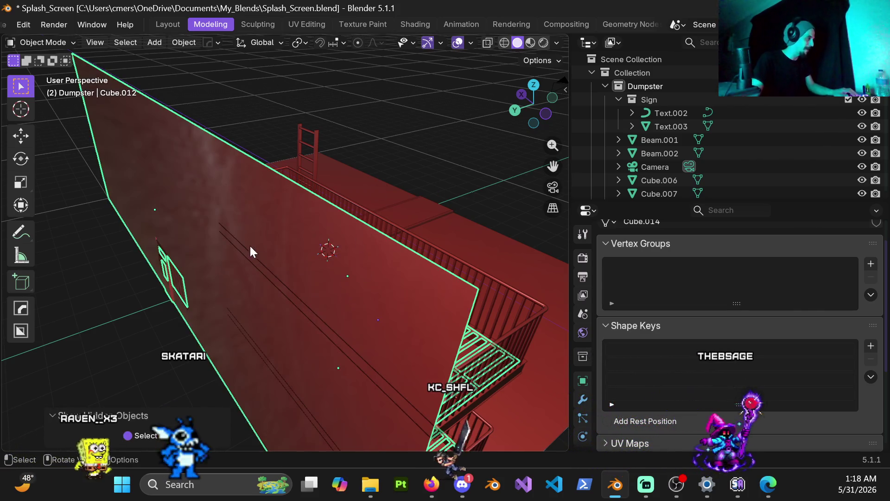
pyautogui.click(138, 295)
pyautogui.click(194, 226)
pyautogui.press('h')
pyautogui.moveTo(196, 229)
pyautogui.mouseDown(button='middle')
pyautogui.moveTo(193, 246)
pyautogui.moveTo(277, 273)
pyautogui.moveTo(182, 250)
pyautogui.moveTo(242, 246)
pyautogui.moveTo(188, 249)
pyautogui.moveTo(242, 205)
pyautogui.moveTo(302, 186)
pyautogui.moveTo(290, 196)
pyautogui.moveTo(288, 259)
pyautogui.mouseUp(button='middle')
pyautogui.click(280, 197)
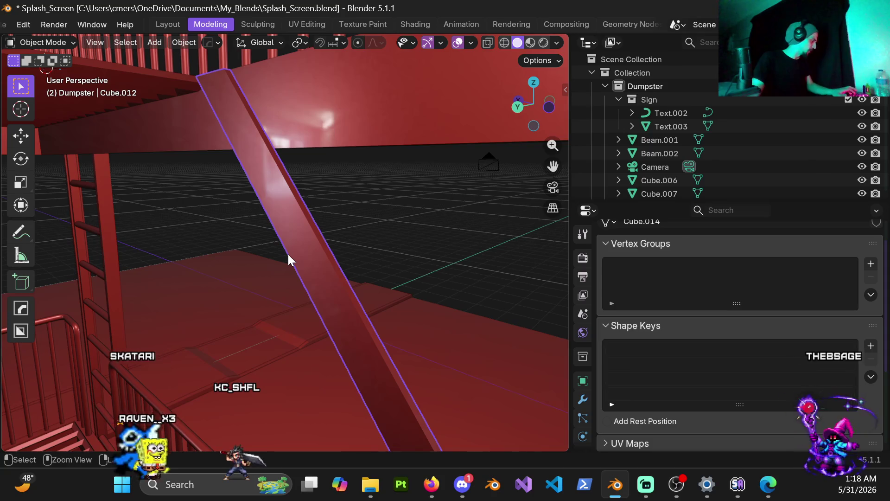
# Apply rotation and scale to the beam Cube.012.
pyautogui.hotkey('ctrl', 'a')
pyautogui.click(270, 282)
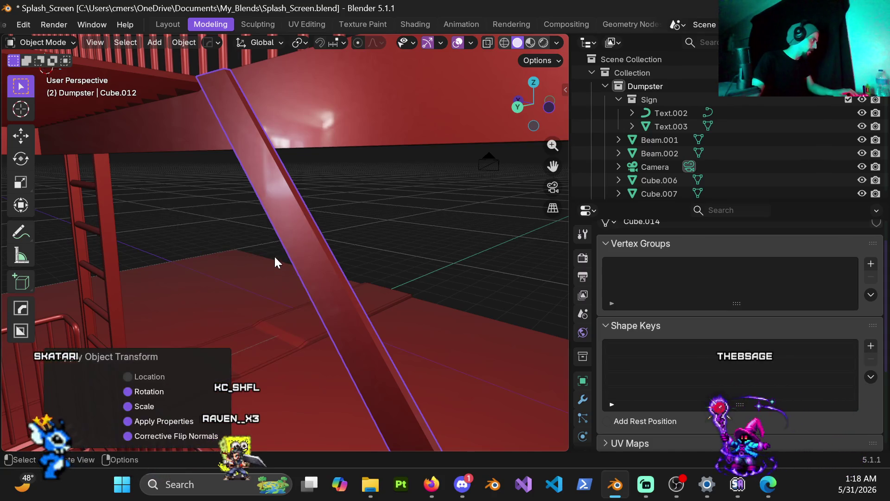
pyautogui.moveTo(275, 255); pyautogui.dragTo(291, 202, button='middle')
# Give the beam's edges a narrow Hard Ops bevel.
pyautogui.press('q')
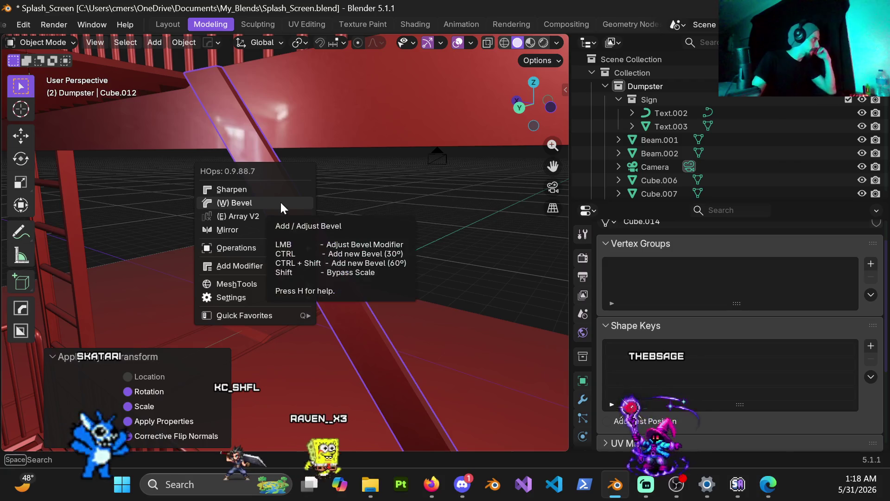
pyautogui.click(279, 203)
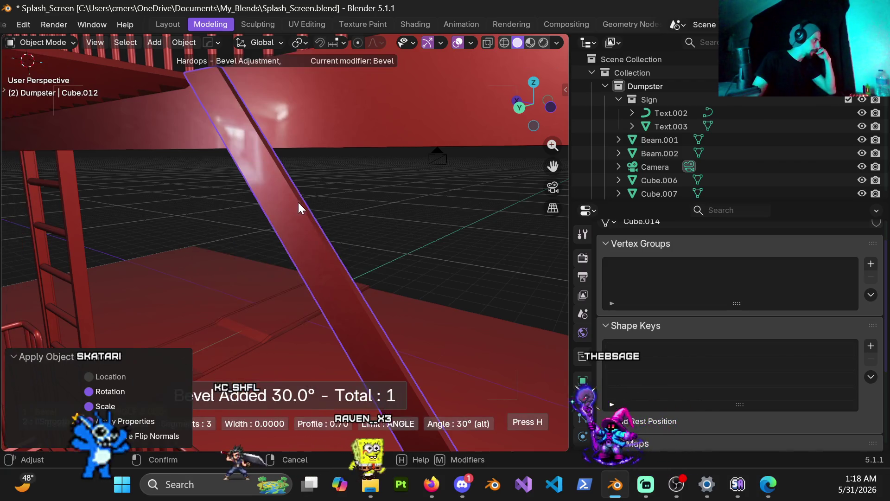
pyautogui.click(366, 224)
pyautogui.moveTo(322, 253)
pyautogui.mouseDown(button='middle')
pyautogui.moveTo(224, 232)
pyautogui.moveTo(168, 239)
pyautogui.moveTo(310, 270)
pyautogui.moveTo(269, 271)
pyautogui.moveTo(321, 292)
pyautogui.moveTo(278, 185)
pyautogui.moveTo(361, 184)
pyautogui.moveTo(485, 141)
pyautogui.moveTo(501, 157)
pyautogui.moveTo(511, 195)
pyautogui.moveTo(303, 254)
pyautogui.moveTo(470, 214)
pyautogui.moveTo(251, 243)
pyautogui.moveTo(110, 246)
pyautogui.moveTo(229, 257)
pyautogui.moveTo(225, 291)
pyautogui.moveTo(81, 294)
pyautogui.moveTo(149, 233)
pyautogui.moveTo(246, 312)
pyautogui.moveTo(238, 252)
pyautogui.moveTo(198, 229)
pyautogui.moveTo(463, 218)
pyautogui.mouseUp(button='middle')
pyautogui.moveTo(418, 195)
pyautogui.mouseDown(button='middle')
pyautogui.moveTo(287, 232)
pyautogui.moveTo(318, 285)
pyautogui.moveTo(342, 280)
pyautogui.moveTo(357, 258)
pyautogui.moveTo(251, 240)
pyautogui.moveTo(249, 213)
pyautogui.moveTo(361, 264)
pyautogui.moveTo(333, 237)
pyautogui.moveTo(303, 243)
pyautogui.moveTo(333, 229)
pyautogui.moveTo(254, 269)
pyautogui.moveTo(300, 243)
pyautogui.moveTo(316, 261)
pyautogui.moveTo(416, 306)
pyautogui.moveTo(397, 314)
pyautogui.moveTo(307, 275)
pyautogui.moveTo(267, 277)
pyautogui.moveTo(265, 296)
pyautogui.moveTo(141, 292)
pyautogui.moveTo(340, 93)
pyautogui.moveTo(219, 143)
pyautogui.moveTo(318, 308)
pyautogui.moveTo(280, 177)
pyautogui.moveTo(277, 253)
pyautogui.moveTo(236, 283)
pyautogui.moveTo(318, 292)
pyautogui.mouseUp(button='middle')
# Select the first railing beam and apply Hard Ops Sharpen (30° sharpness, 60° smoothing).
pyautogui.click(277, 252)
pyautogui.scroll(2, 290, 260)
pyautogui.press('q')
pyautogui.click(287, 285)
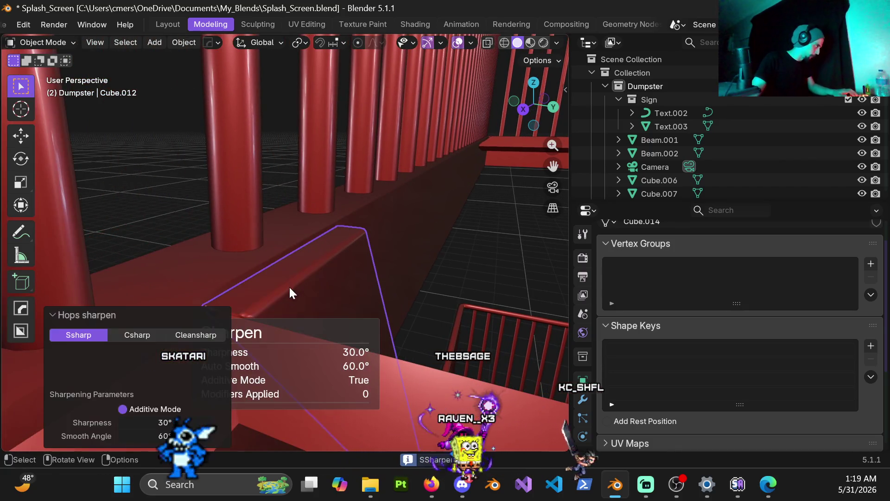
pyautogui.moveTo(239, 311)
pyautogui.mouseDown(button='middle')
pyautogui.moveTo(272, 281)
pyautogui.moveTo(333, 277)
pyautogui.moveTo(201, 282)
pyautogui.moveTo(374, 267)
pyautogui.moveTo(330, 251)
pyautogui.moveTo(314, 274)
pyautogui.moveTo(308, 247)
pyautogui.moveTo(332, 221)
pyautogui.moveTo(365, 222)
pyautogui.mouseUp(button='middle')
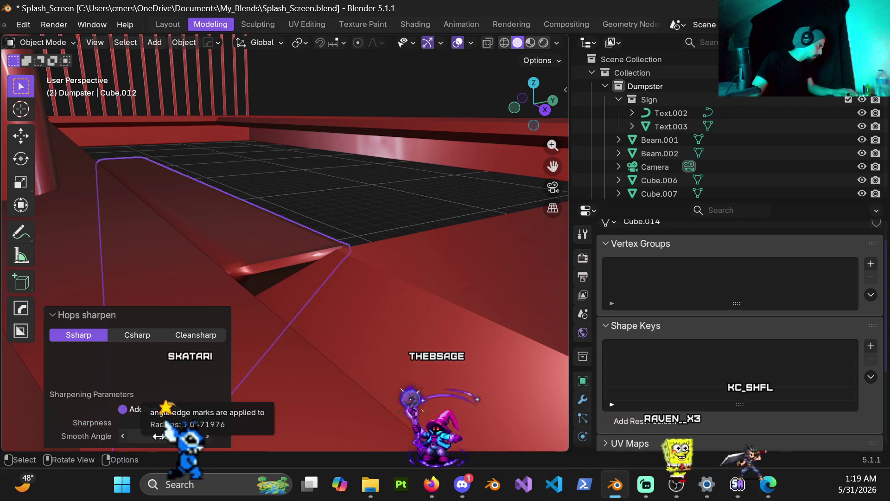
# Select the next beam piece and sharpen its edges with Hard Ops too.
pyautogui.click(350, 246)
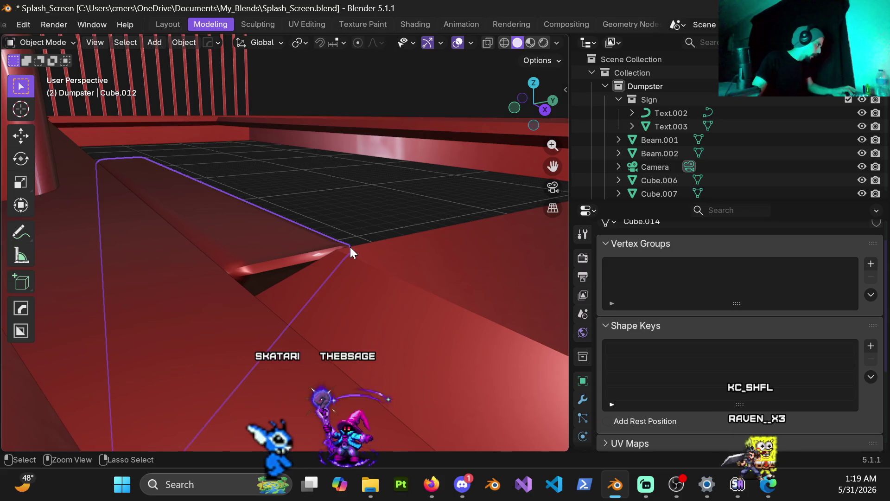
pyautogui.click(349, 246)
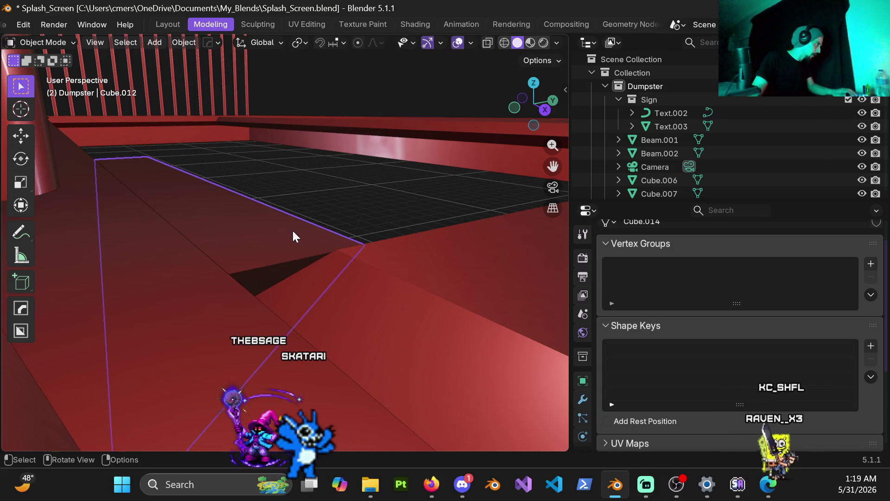
pyautogui.press('q')
pyautogui.click(271, 238)
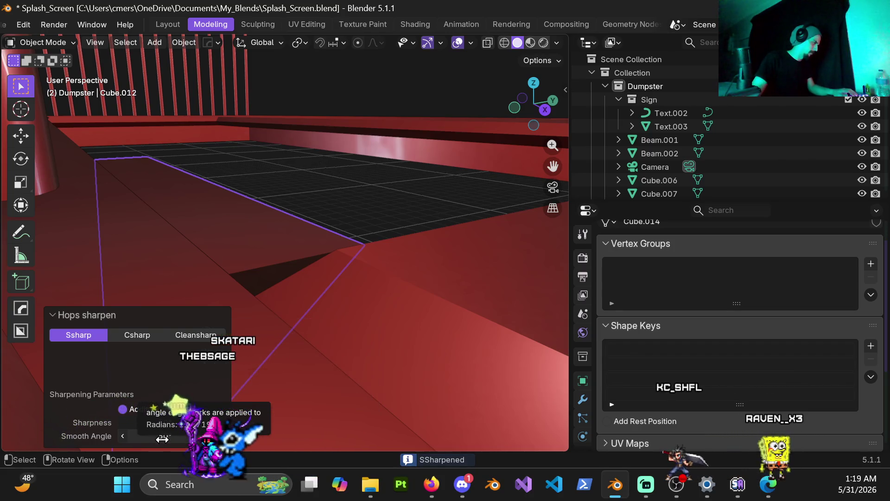
pyautogui.hotkey('ctrl', 'z')
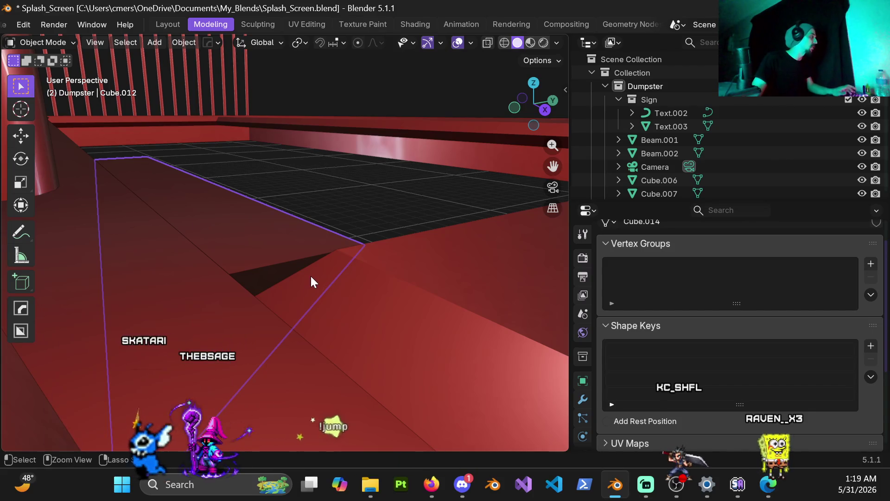
pyautogui.moveTo(300, 239)
pyautogui.mouseDown(button='middle')
pyautogui.moveTo(137, 260)
pyautogui.moveTo(288, 283)
pyautogui.moveTo(173, 313)
pyautogui.moveTo(188, 288)
pyautogui.moveTo(300, 294)
pyautogui.moveTo(354, 333)
pyautogui.moveTo(314, 251)
pyautogui.moveTo(297, 282)
pyautogui.mouseUp(button='middle')
# Frame the railing in top orthographic view and set the transform pivot to Median Point.
pyautogui.press('KP_7')
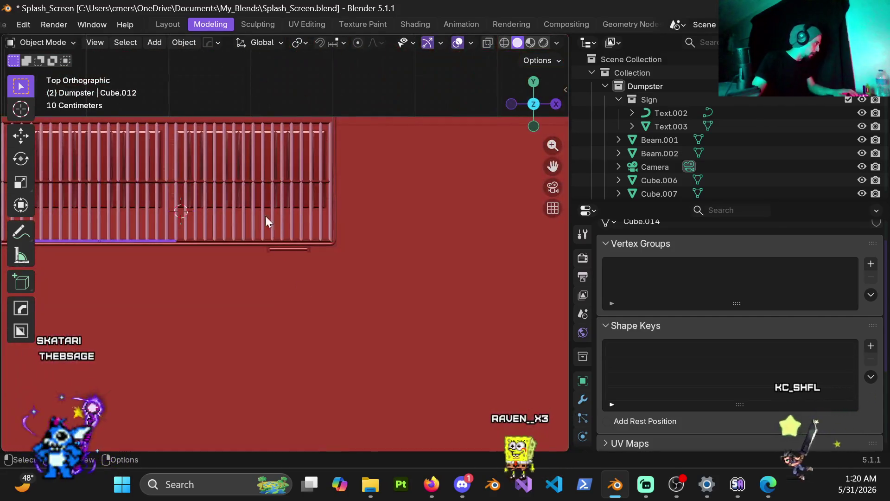
pyautogui.keyDown('shift'); pyautogui.moveTo(266, 215); pyautogui.dragTo(338, 275, button='middle'); pyautogui.keyUp('shift')
pyautogui.scroll(2, 301, 302)
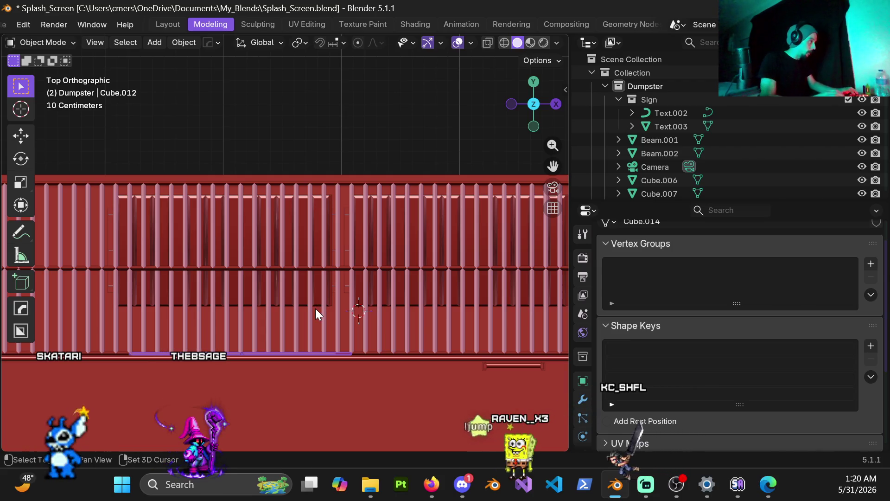
pyautogui.click(299, 43)
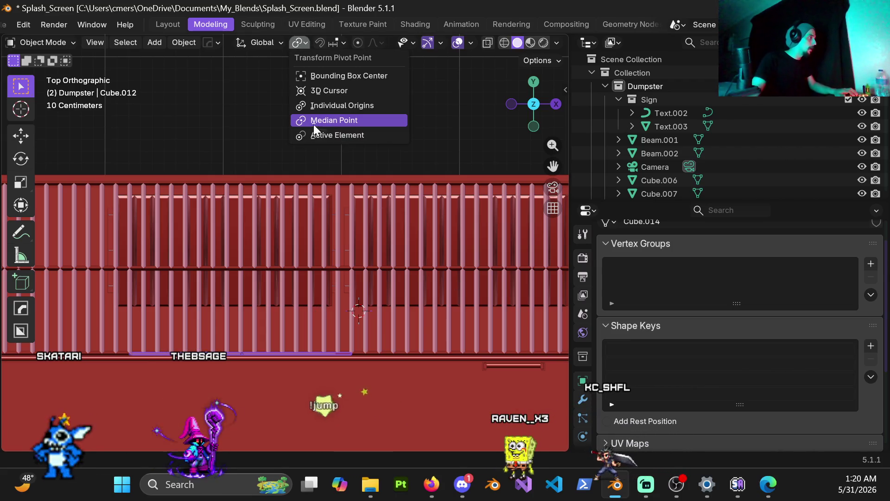
pyautogui.click(346, 218)
# Duplicate the railing piece, mirror the copy along Y by -1, and shift it slightly along Y.
pyautogui.press('g')
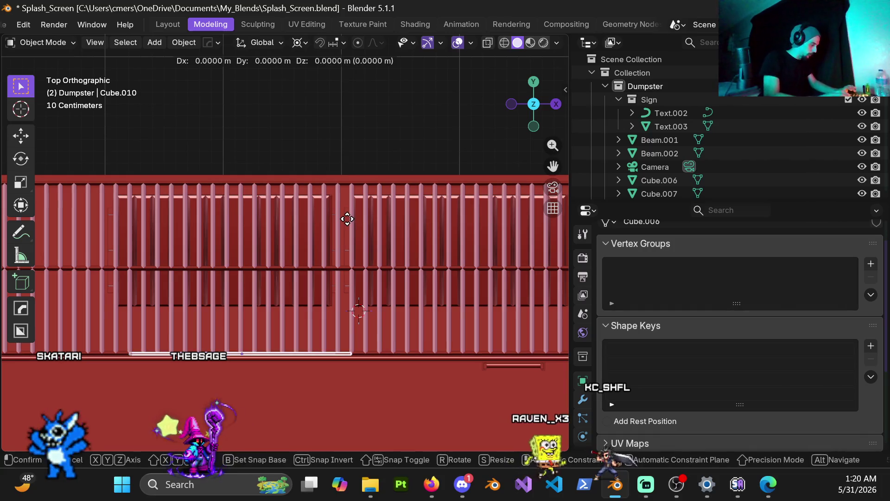
pyautogui.write('y')
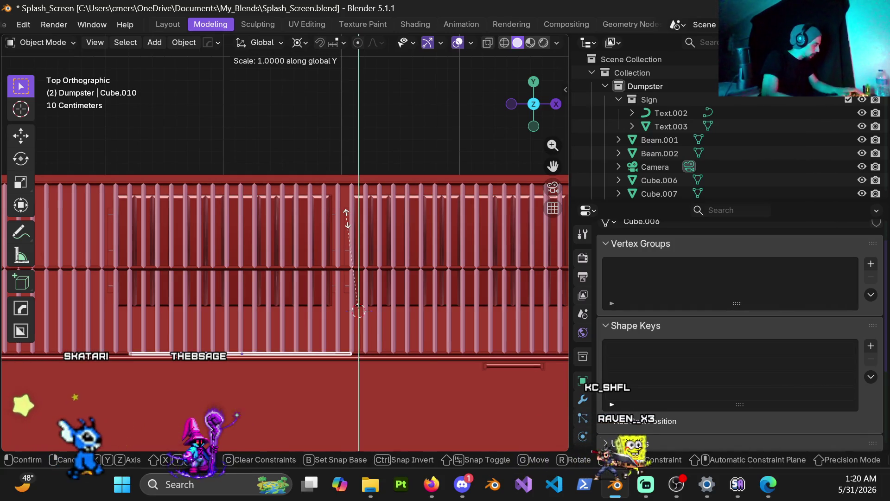
pyautogui.write('-1')
pyautogui.press('Return')
pyautogui.scroll(3, 371, 280)
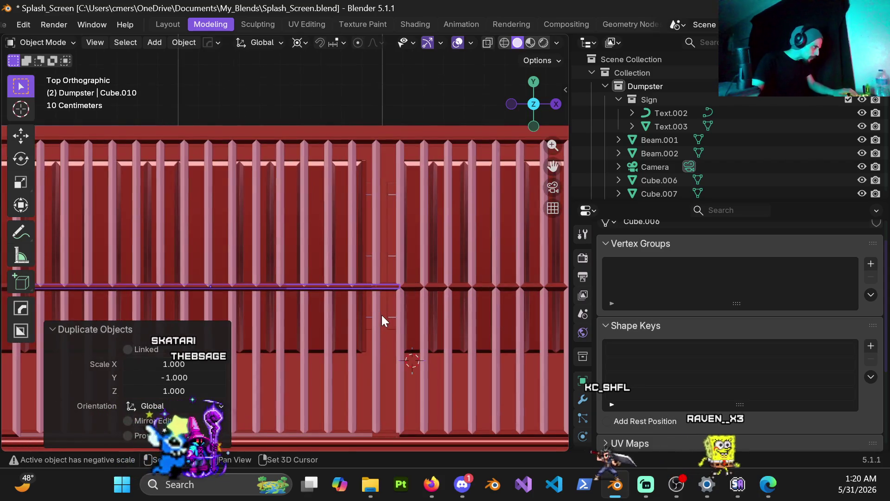
pyautogui.press('g')
pyautogui.press('y')
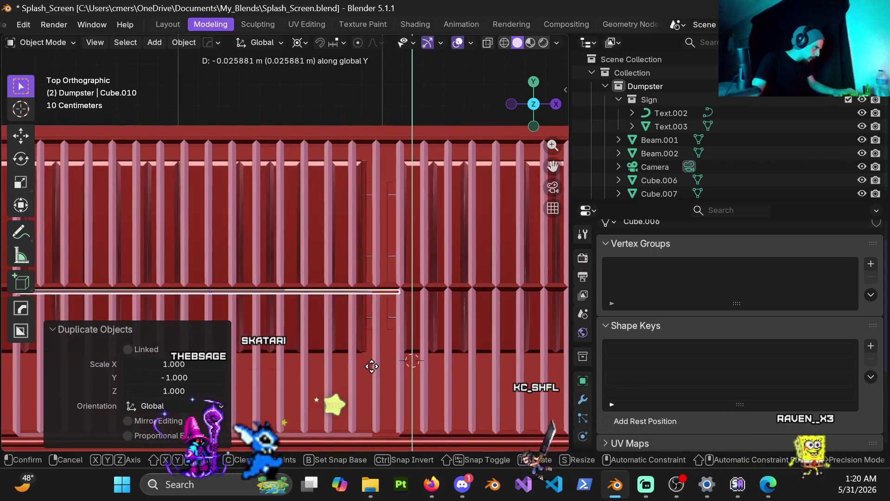
pyautogui.click(370, 364)
# Inspect the railing from a low angle and nudge beam Cube.010 0.023838 m along Y to link both platforms.
pyautogui.moveTo(371, 363)
pyautogui.mouseDown(button='middle')
pyautogui.moveTo(369, 290)
pyautogui.moveTo(436, 240)
pyautogui.moveTo(382, 324)
pyautogui.moveTo(356, 279)
pyautogui.moveTo(363, 192)
pyautogui.moveTo(391, 208)
pyautogui.moveTo(382, 229)
pyautogui.moveTo(412, 217)
pyautogui.moveTo(414, 233)
pyautogui.mouseUp(button='middle')
pyautogui.moveTo(537, 345)
pyautogui.mouseDown(button='middle')
pyautogui.moveTo(427, 328)
pyautogui.moveTo(341, 278)
pyautogui.moveTo(372, 260)
pyautogui.moveTo(392, 215)
pyautogui.moveTo(399, 220)
pyautogui.mouseUp(button='middle')
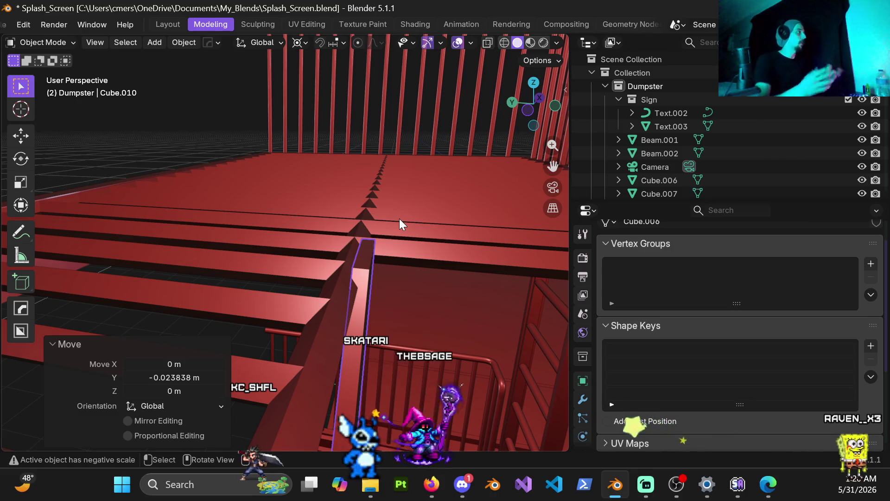
pyautogui.moveTo(380, 269)
pyautogui.mouseDown(button='middle')
pyautogui.moveTo(366, 267)
pyautogui.moveTo(370, 191)
pyautogui.moveTo(329, 294)
pyautogui.moveTo(336, 278)
pyautogui.moveTo(371, 281)
pyautogui.moveTo(311, 302)
pyautogui.moveTo(333, 299)
pyautogui.moveTo(331, 255)
pyautogui.moveTo(359, 267)
pyautogui.moveTo(348, 266)
pyautogui.mouseUp(button='middle')
pyautogui.press('g')
pyautogui.press('Escape')
pyautogui.press('g')
pyautogui.press('y')
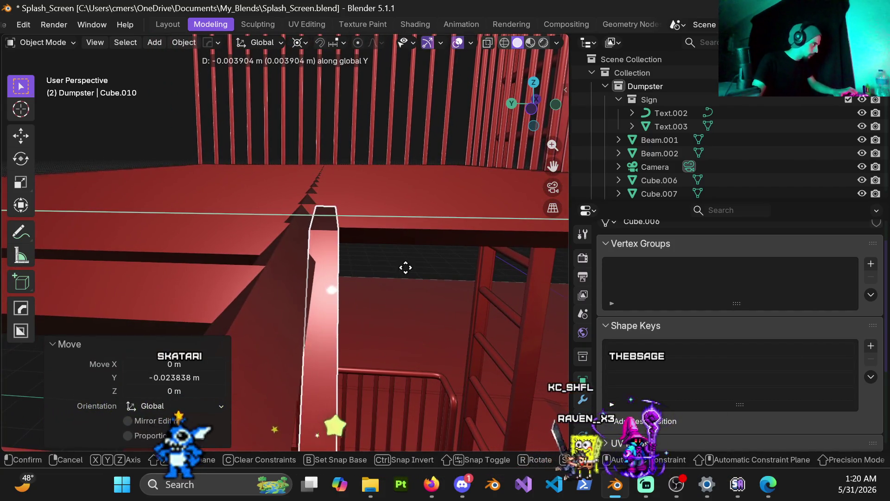
pyautogui.click(433, 264)
pyautogui.moveTo(433, 263)
pyautogui.mouseDown(button='middle')
pyautogui.moveTo(362, 268)
pyautogui.moveTo(357, 257)
pyautogui.moveTo(321, 268)
pyautogui.moveTo(310, 234)
pyautogui.moveTo(388, 206)
pyautogui.moveTo(359, 160)
pyautogui.moveTo(341, 274)
pyautogui.moveTo(322, 277)
pyautogui.moveTo(254, 241)
pyautogui.moveTo(310, 232)
pyautogui.moveTo(332, 309)
pyautogui.moveTo(369, 251)
pyautogui.moveTo(316, 241)
pyautogui.moveTo(320, 291)
pyautogui.moveTo(357, 271)
pyautogui.moveTo(331, 283)
pyautogui.mouseUp(button='middle')
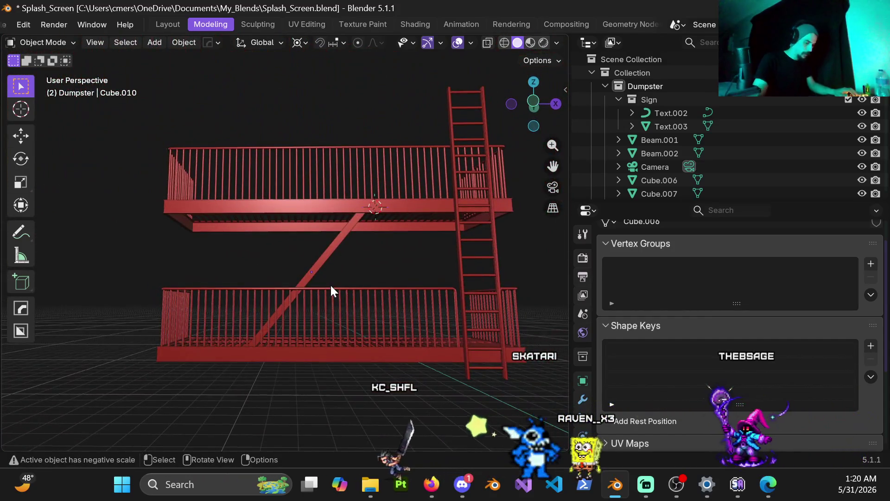
pyautogui.press('KP_1')
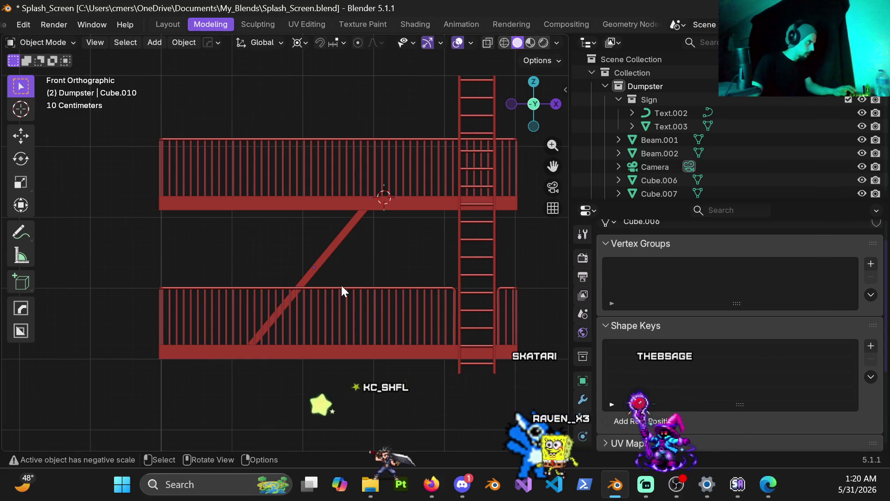
pyautogui.scroll(5, 352, 265)
pyautogui.moveTo(376, 288)
pyautogui.mouseDown(button='middle')
pyautogui.moveTo(482, 246)
pyautogui.moveTo(485, 255)
pyautogui.moveTo(557, 261)
pyautogui.moveTo(15, 269)
pyautogui.mouseUp(button='middle')
pyautogui.moveTo(346, 254)
pyautogui.mouseDown(button='middle')
pyautogui.moveTo(419, 261)
pyautogui.moveTo(236, 252)
pyautogui.moveTo(182, 278)
pyautogui.moveTo(214, 262)
pyautogui.moveTo(193, 265)
pyautogui.mouseUp(button='middle')
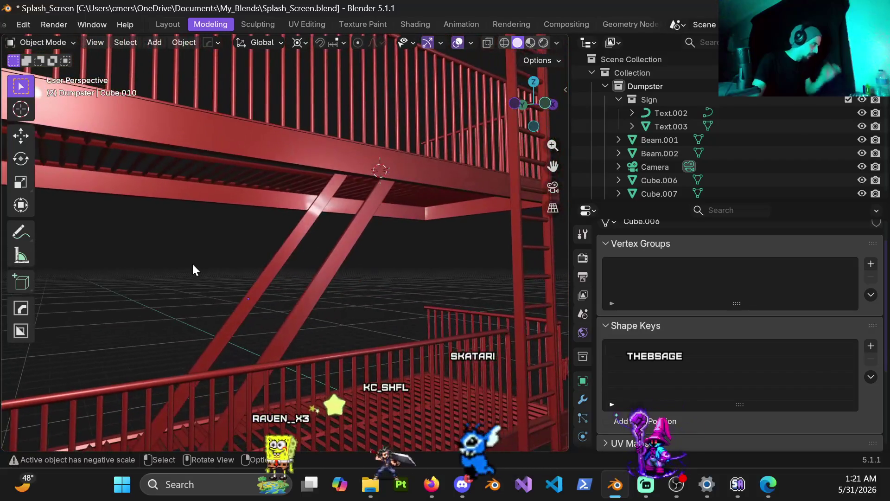
pyautogui.scroll(1, 304, 307)
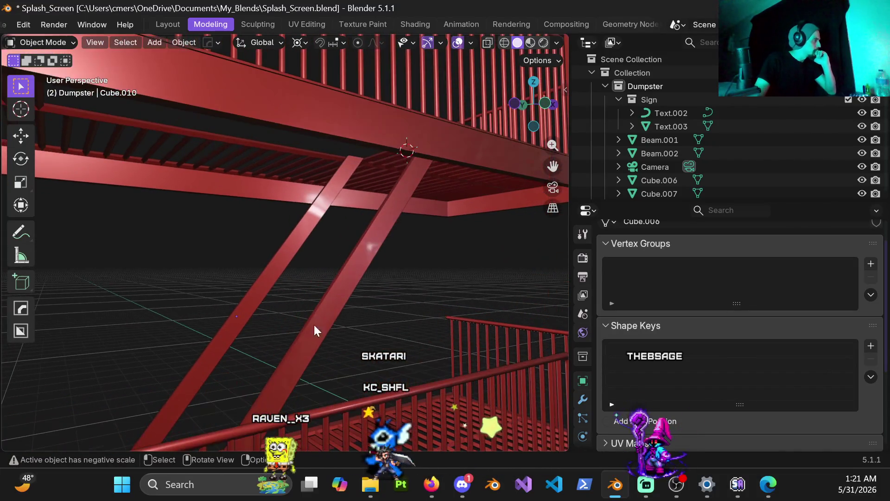
pyautogui.click(328, 320)
pyautogui.moveTo(331, 322)
pyautogui.mouseDown(button='middle')
pyautogui.moveTo(383, 306)
pyautogui.moveTo(376, 312)
pyautogui.mouseUp(button='middle')
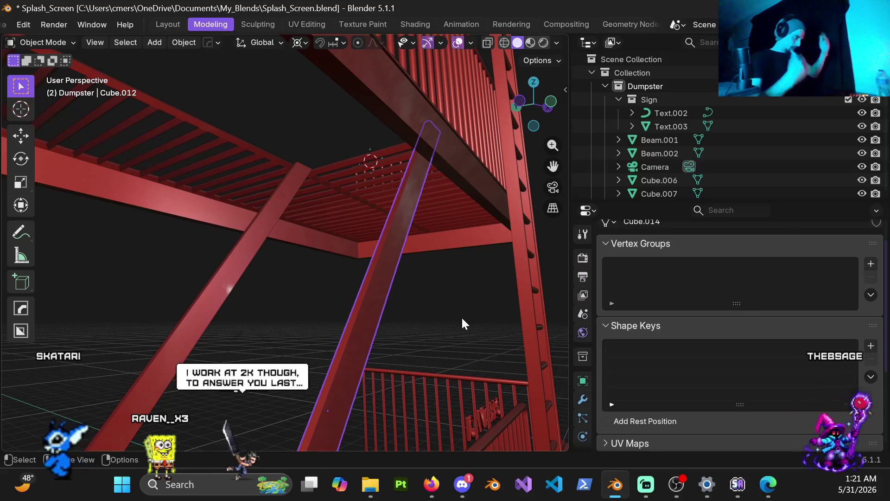
pyautogui.moveTo(451, 291)
pyautogui.keyDown('shift'); pyautogui.mouseDown(button='middle')
pyautogui.moveTo(350, 297)
pyautogui.moveTo(322, 223)
pyautogui.mouseUp(button='middle'); pyautogui.keyUp('shift')
pyautogui.moveTo(303, 302)
pyautogui.mouseDown(button='middle')
pyautogui.moveTo(329, 284)
pyautogui.moveTo(338, 244)
pyautogui.moveTo(305, 324)
pyautogui.moveTo(291, 188)
pyautogui.moveTo(330, 85)
pyautogui.mouseUp(button='middle')
pyautogui.moveTo(281, 213)
pyautogui.mouseDown(button='middle')
pyautogui.moveTo(334, 163)
pyautogui.moveTo(218, 175)
pyautogui.mouseUp(button='middle')
pyautogui.moveTo(270, 290)
pyautogui.mouseDown(button='middle')
pyautogui.moveTo(266, 312)
pyautogui.moveTo(260, 288)
pyautogui.moveTo(291, 242)
pyautogui.moveTo(258, 236)
pyautogui.moveTo(256, 251)
pyautogui.moveTo(241, 249)
pyautogui.mouseUp(button='middle')
pyautogui.click(205, 187)
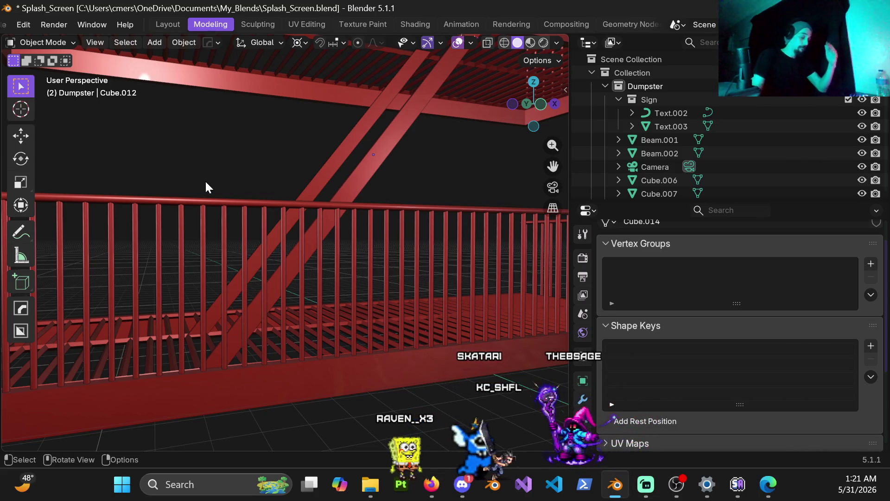
pyautogui.hotkey('shift', 'a')
# Add a new mesh cube at the upper fire-escape platform.
pyautogui.moveTo(206, 185)
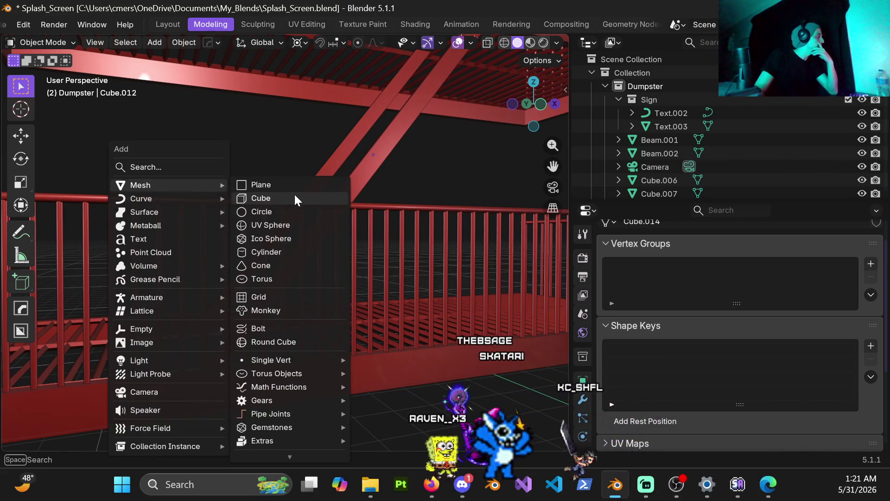
pyautogui.click(292, 200)
pyautogui.scroll(-6, 289, 209)
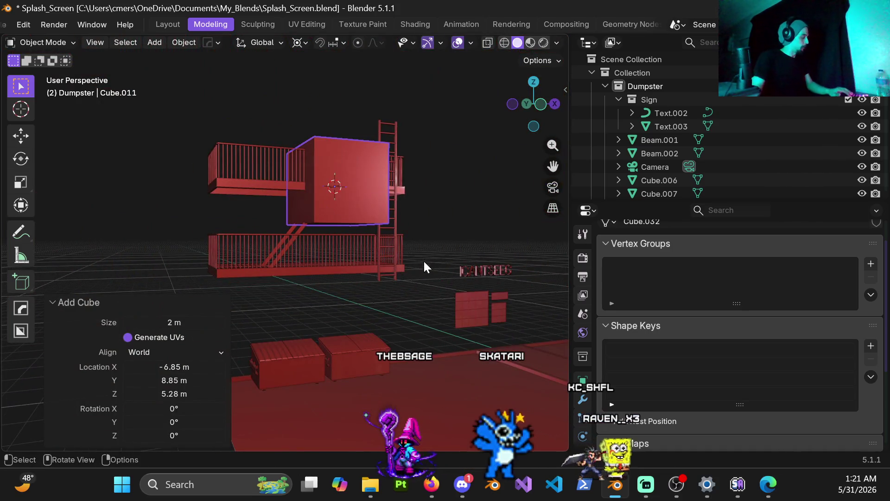
# Scale the cube along Z to 0.02 to make a thin floor slab.
pyautogui.press('s')
pyautogui.press('x')
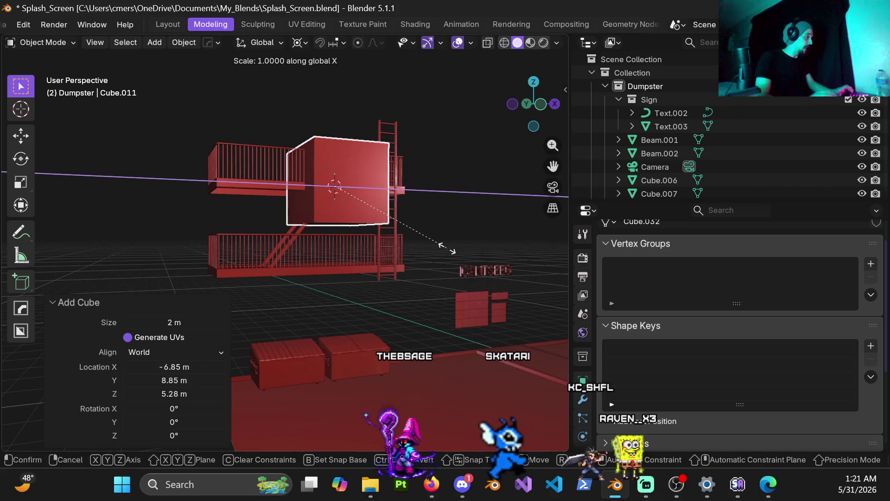
pyautogui.press('Escape')
pyautogui.press('s')
pyautogui.press('z')
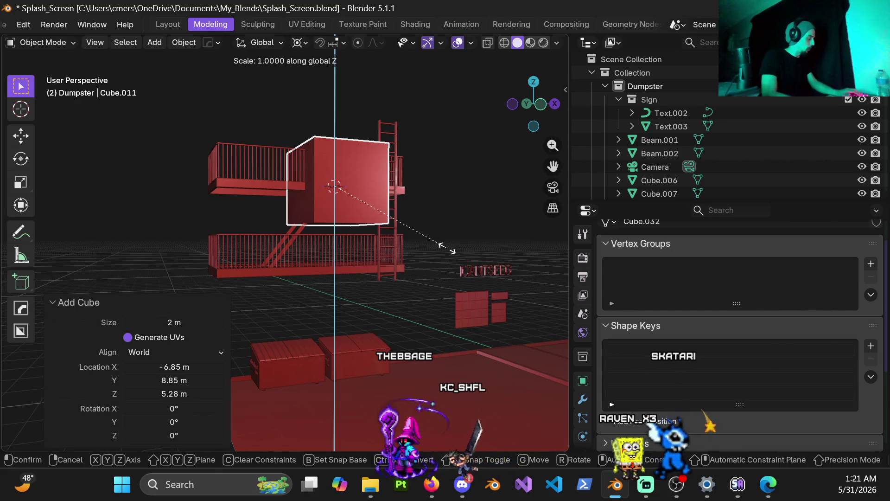
pyautogui.write('.1')
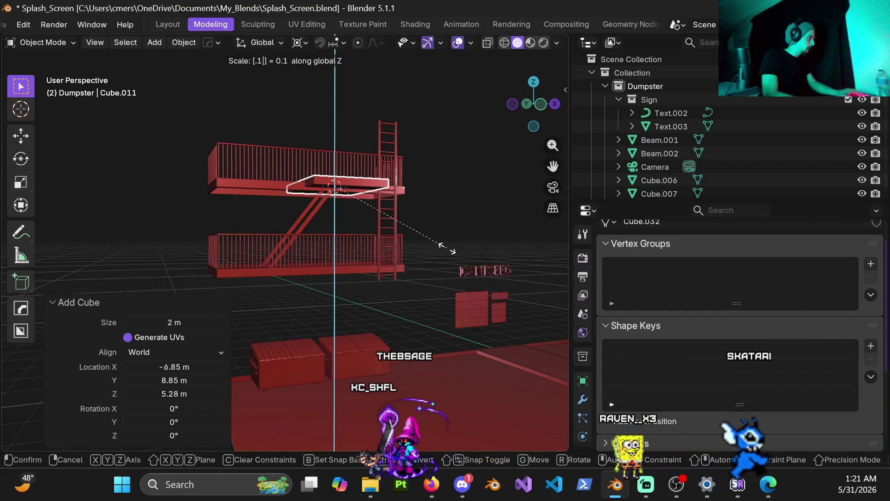
pyautogui.press('BackSpace')
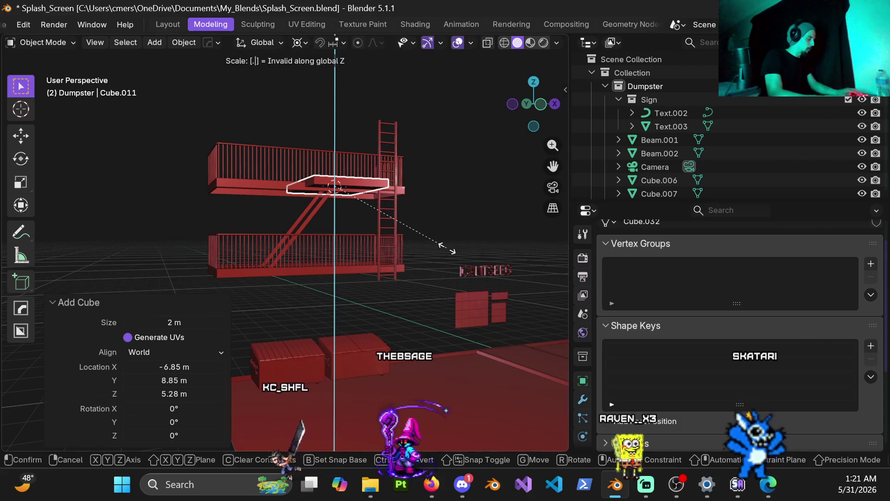
pyautogui.write('0')
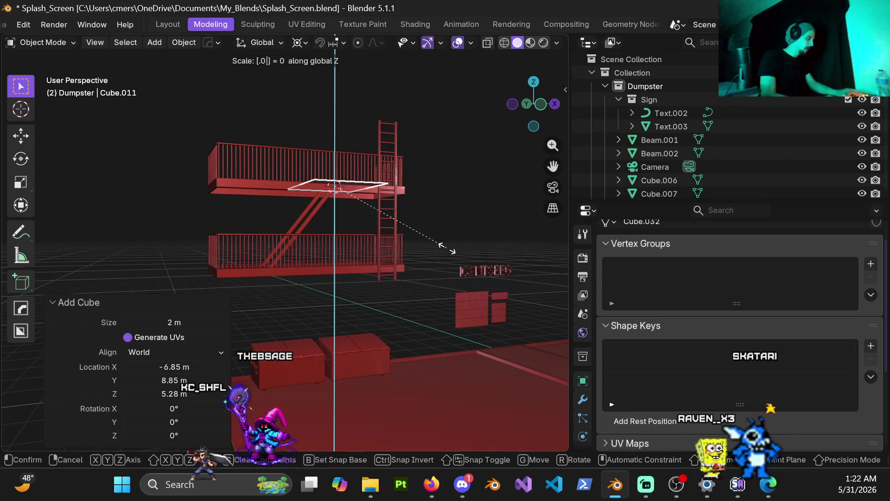
pyautogui.write('4')
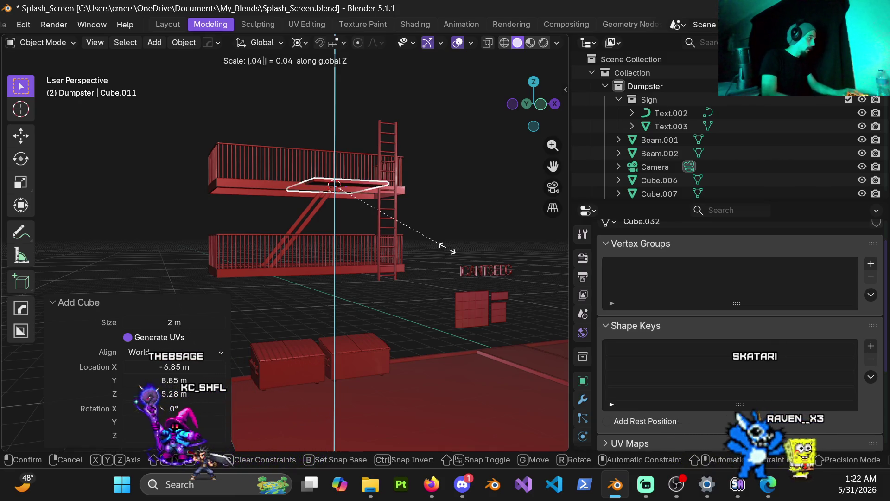
pyautogui.press('BackSpace')
pyautogui.write('2')
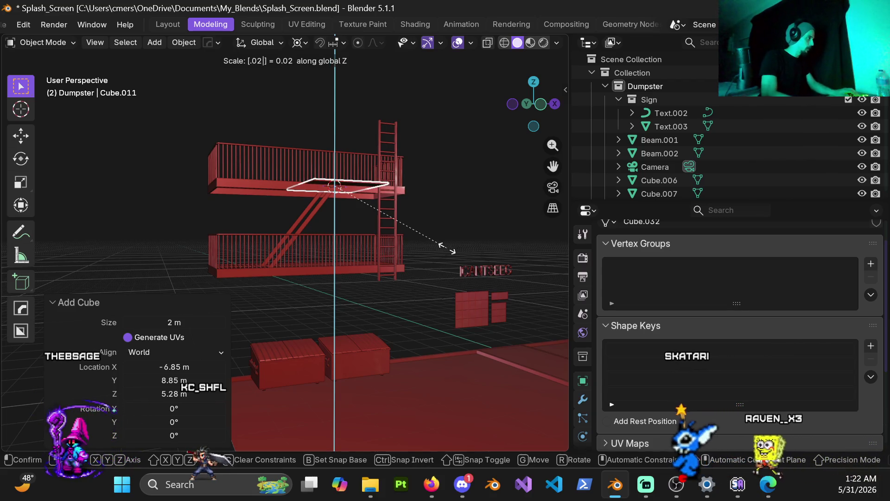
pyautogui.press('Return')
pyautogui.scroll(4, 447, 247)
pyautogui.moveTo(355, 189)
pyautogui.mouseDown(button='middle')
pyautogui.moveTo(395, 113)
pyautogui.moveTo(262, 259)
pyautogui.moveTo(267, 229)
pyautogui.moveTo(244, 199)
pyautogui.moveTo(290, 172)
pyautogui.moveTo(304, 193)
pyautogui.moveTo(276, 205)
pyautogui.moveTo(209, 205)
pyautogui.moveTo(194, 335)
pyautogui.mouseUp(button='middle')
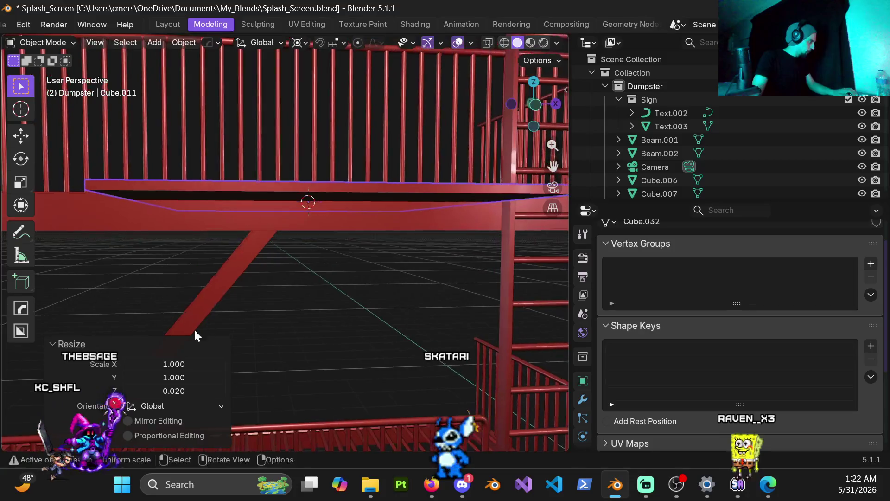
# Change the slab's Z scale to 0.01, then to 0.015.
pyautogui.write('0.01')
pyautogui.press('Return')
pyautogui.moveTo(266, 196)
pyautogui.mouseDown(button='middle')
pyautogui.moveTo(347, 206)
pyautogui.moveTo(354, 186)
pyautogui.moveTo(391, 210)
pyautogui.moveTo(385, 218)
pyautogui.mouseUp(button='middle')
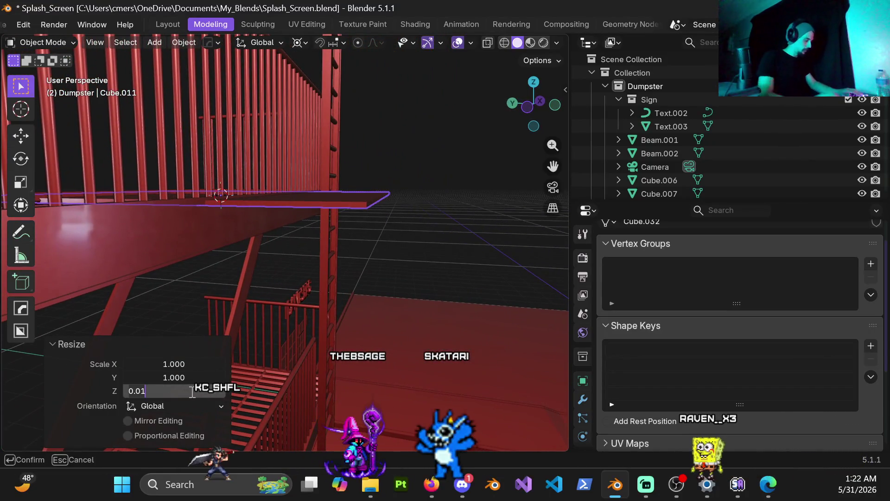
pyautogui.write('5')
pyautogui.press('Return')
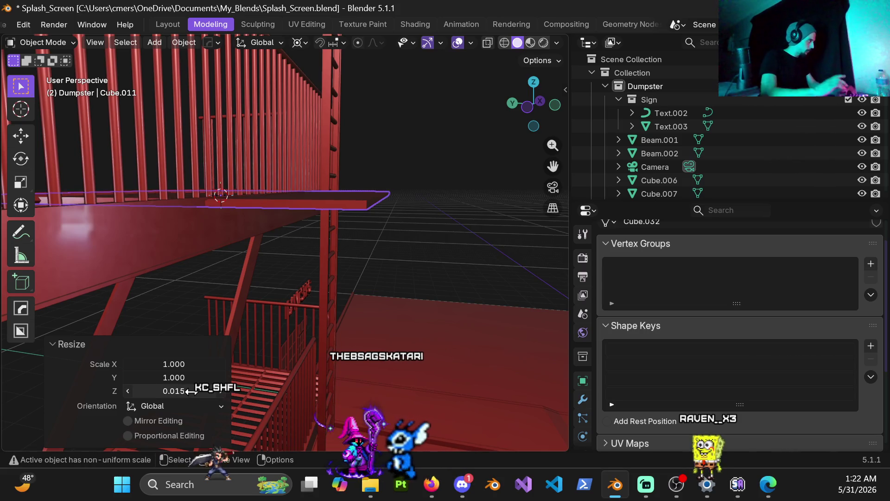
pyautogui.moveTo(292, 185)
pyautogui.mouseDown(button='middle')
pyautogui.moveTo(213, 187)
pyautogui.moveTo(260, 184)
pyautogui.moveTo(333, 158)
pyautogui.moveTo(291, 176)
pyautogui.mouseUp(button='middle')
# In front view, move the slab to floor level inside the platform railing.
pyautogui.press('KP_1')
pyautogui.moveTo(415, 191)
pyautogui.keyDown('ctrl'); pyautogui.mouseDown(button='middle')
pyautogui.moveTo(349, 262)
pyautogui.moveTo(428, 160)
pyautogui.mouseUp(button='middle'); pyautogui.keyUp('ctrl')
pyautogui.press('g')
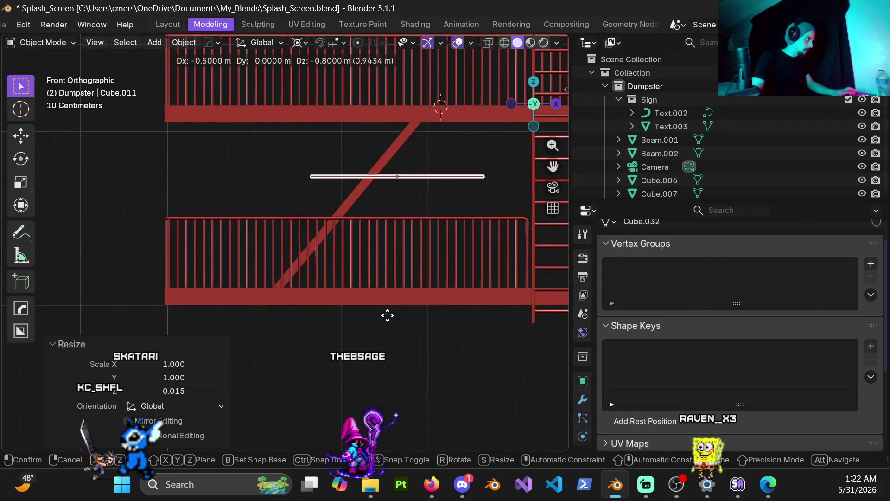
pyautogui.click(313, 366)
pyautogui.moveTo(313, 360)
pyautogui.keyDown('ctrl'); pyautogui.mouseDown(button='middle')
pyautogui.moveTo(338, 288)
pyautogui.moveTo(383, 229)
pyautogui.mouseUp(button='middle'); pyautogui.keyUp('ctrl')
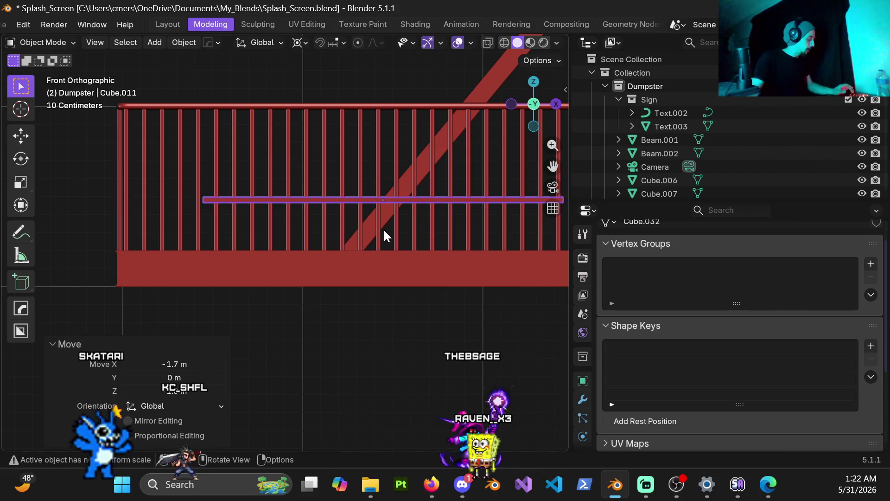
# Try a 0.018 X scale on the plank in the Resize panel, then undo it.
pyautogui.press('s')
pyautogui.press('x')
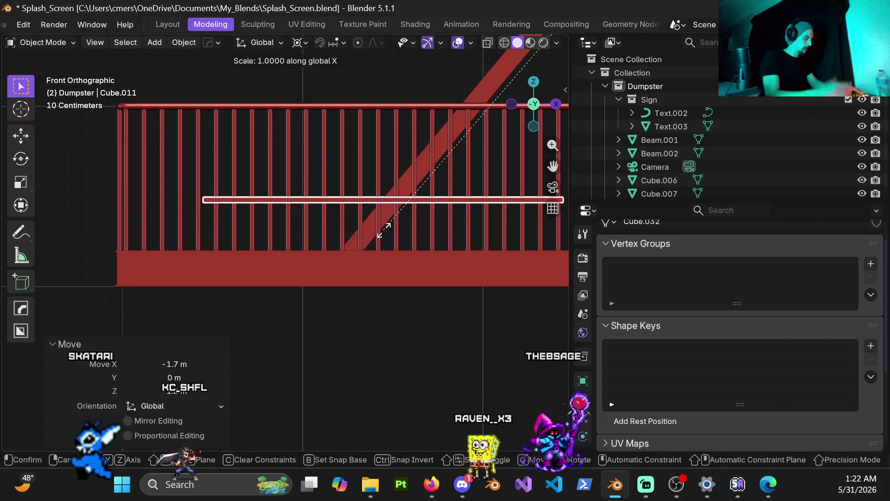
pyautogui.write('18')
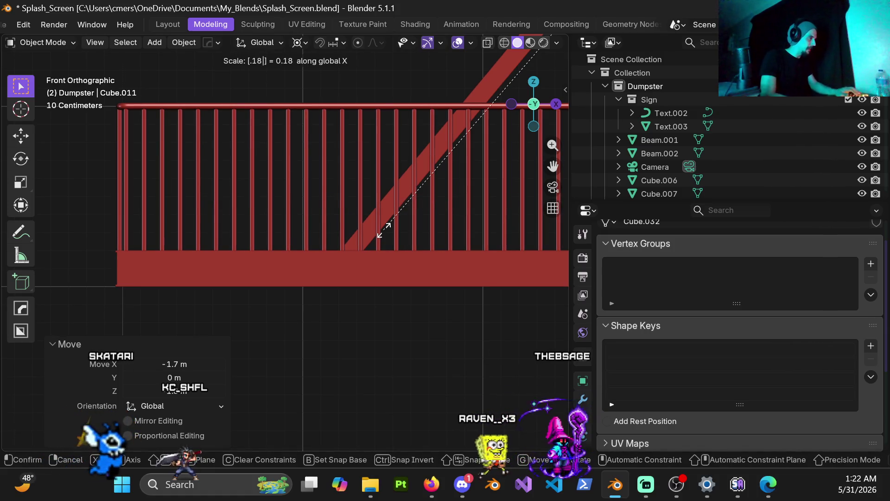
pyautogui.press('Return')
pyautogui.scroll(-5, 418, 195)
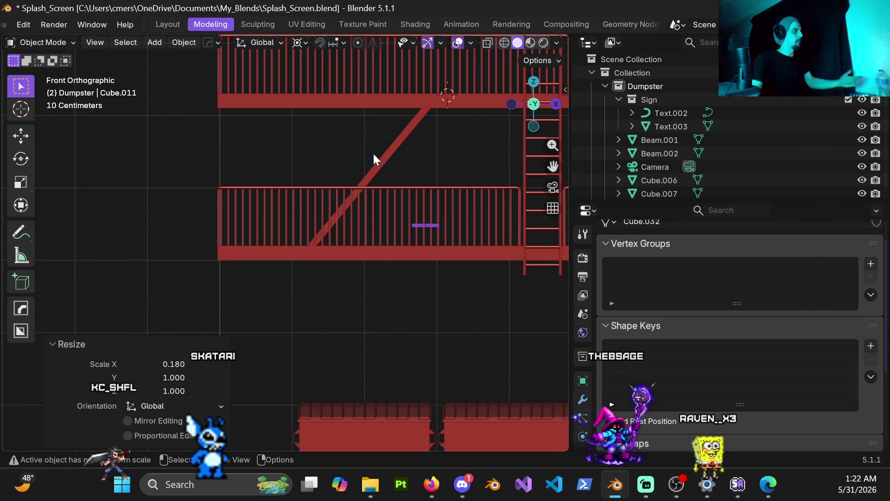
pyautogui.click(187, 364)
pyautogui.press('BackSpace')
pyautogui.press('BackSpace')
pyautogui.press('BackSpace')
pyautogui.write('.018')
pyautogui.press('Return')
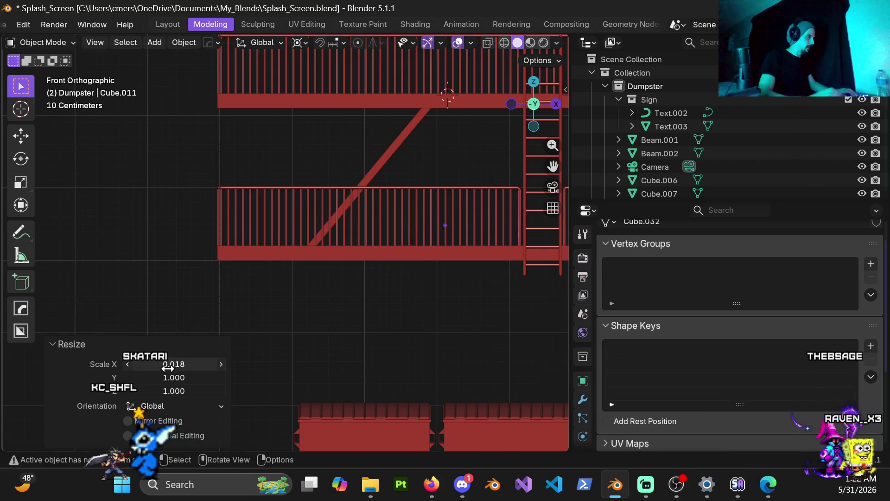
pyautogui.hotkey('ctrl', 'z')
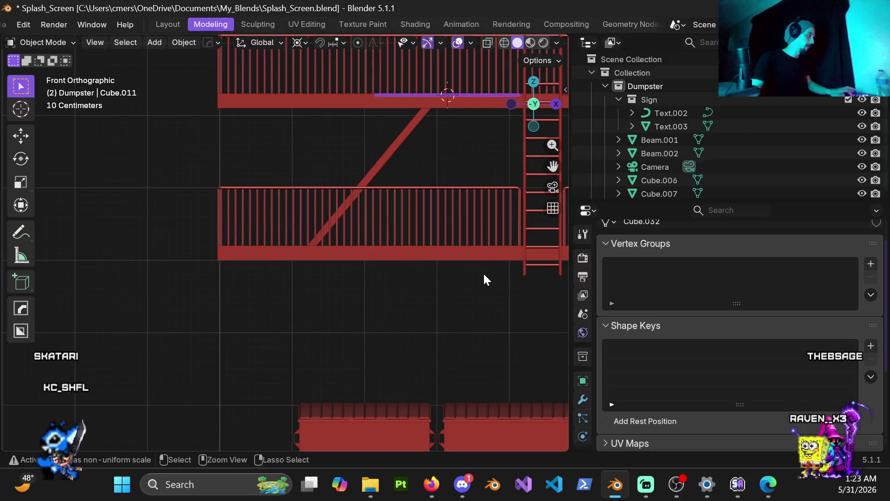
pyautogui.moveTo(442, 127)
pyautogui.keyDown('shift'); pyautogui.mouseDown(button='middle')
pyautogui.moveTo(329, 178)
pyautogui.moveTo(330, 199)
pyautogui.mouseUp(button='middle'); pyautogui.keyUp('shift')
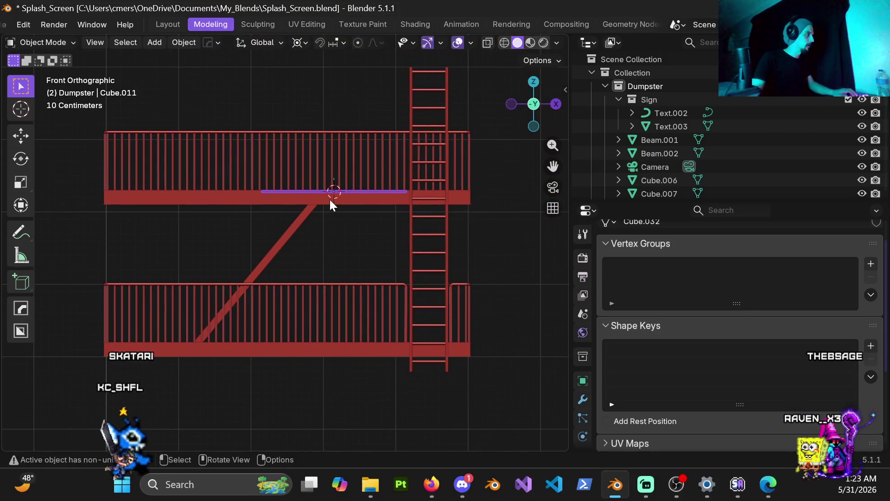
# Set the pivot point to Median Point and narrow the plank along X to 0.018.
pyautogui.click(297, 45)
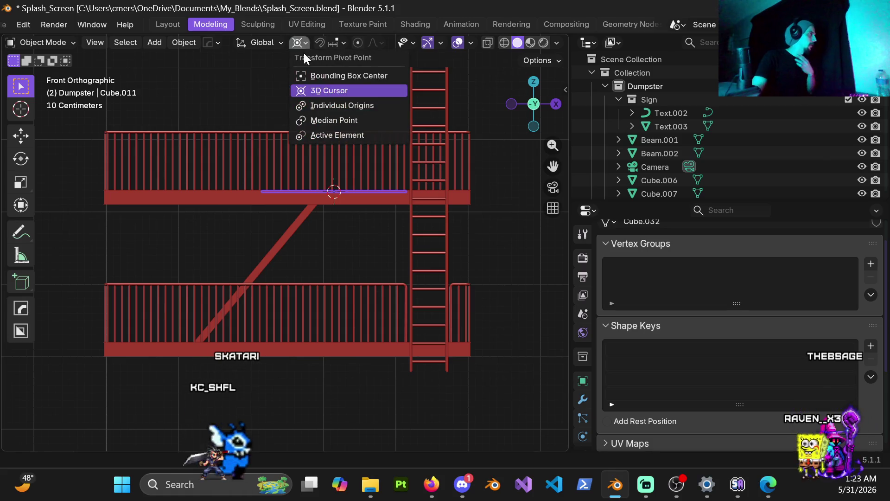
pyautogui.click(345, 122)
pyautogui.press('s')
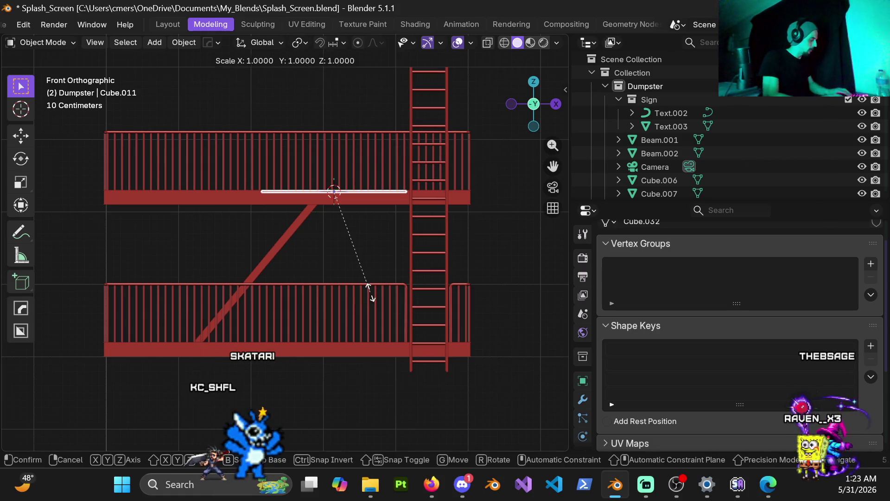
pyautogui.press('x')
pyautogui.press('8')
pyautogui.press('Return')
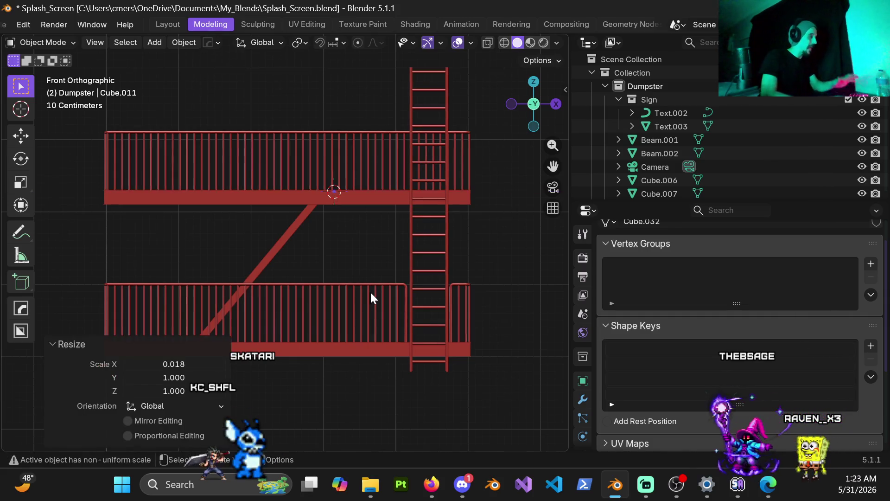
# Check the narrowed plank in perspective, undo it, and bring up the Measure_Ref.md notes.
pyautogui.scroll(4, 352, 188)
pyautogui.moveTo(342, 191)
pyautogui.mouseDown(button='middle')
pyautogui.moveTo(332, 212)
pyautogui.moveTo(338, 242)
pyautogui.moveTo(314, 237)
pyautogui.moveTo(324, 258)
pyautogui.moveTo(336, 246)
pyautogui.mouseUp(button='middle')
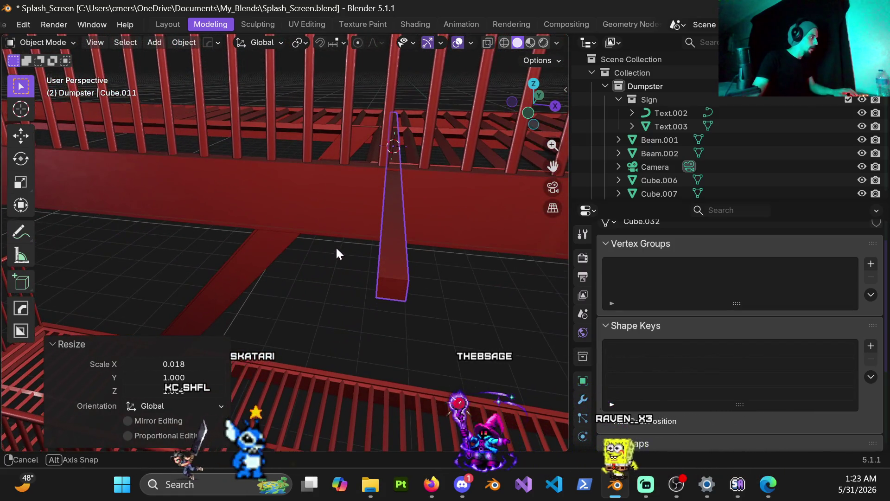
pyautogui.hotkey('ctrl', 'z')
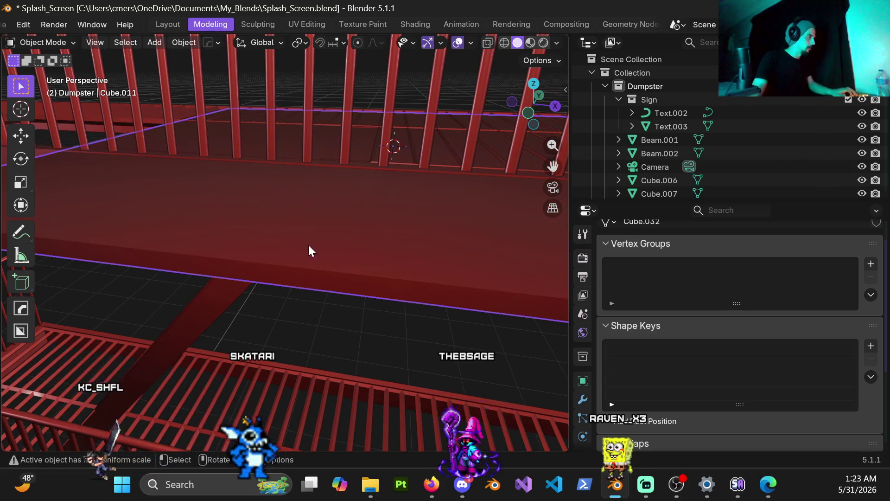
pyautogui.scroll(-4, 308, 244)
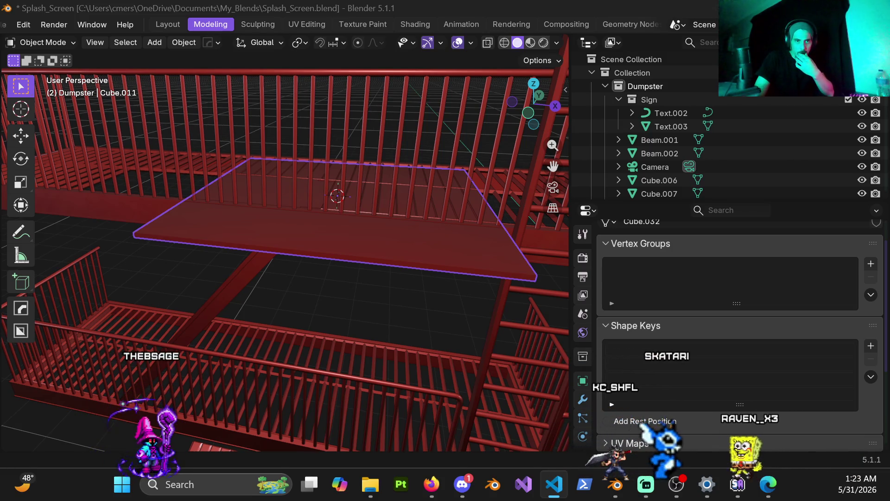
pyautogui.moveTo(591, 152)
pyautogui.mouseDown()
pyautogui.moveTo(542, 14)
pyautogui.moveTo(518, 0)
pyautogui.mouseUp()
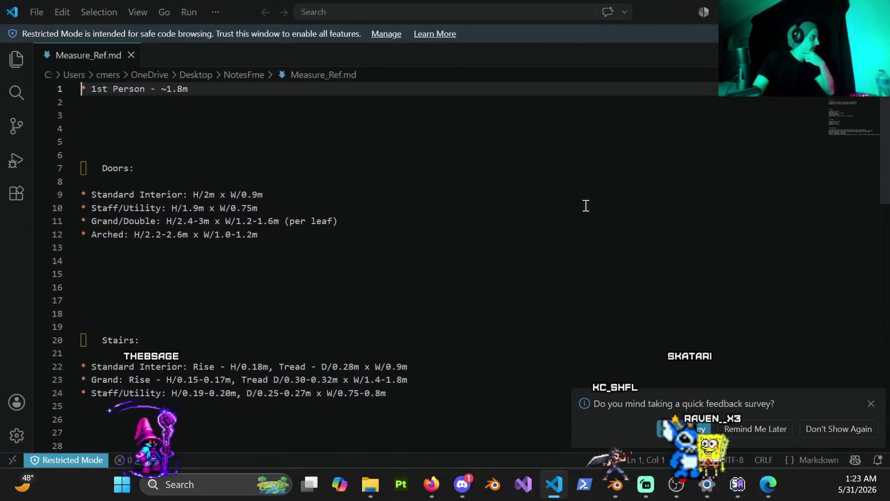
pyautogui.scroll(-7, 586, 204)
pyautogui.scroll(2, 562, 219)
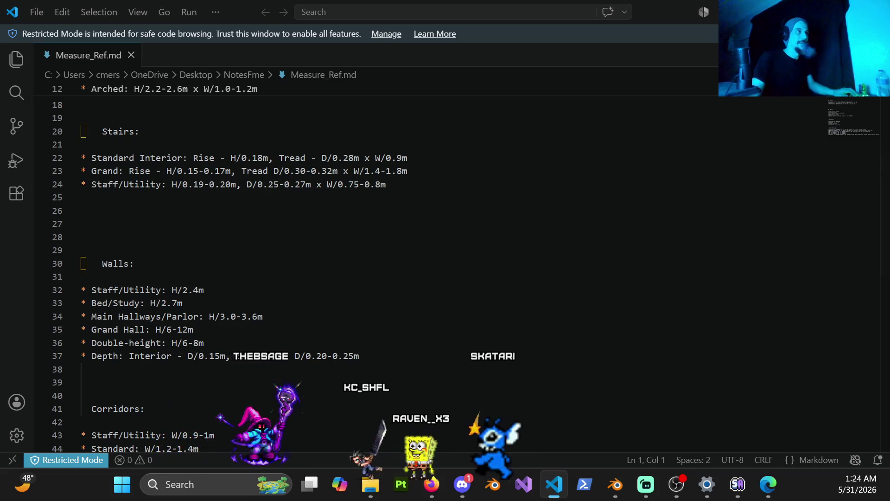
pyautogui.hotkey('alt', 'Tab')
pyautogui.moveTo(363, 242)
pyautogui.mouseDown(button='middle')
pyautogui.moveTo(388, 232)
pyautogui.moveTo(306, 308)
pyautogui.mouseUp(button='middle')
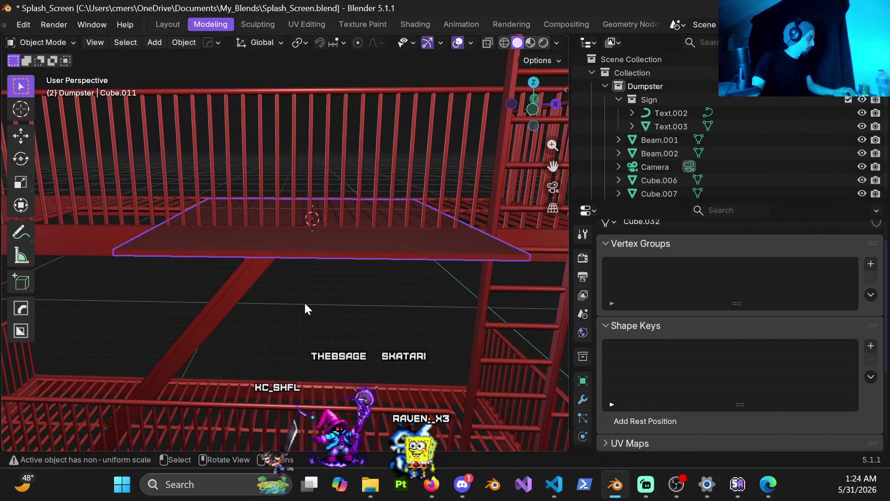
# Scale the plate to 0.18 along X and orbit to check it beside the railing and ladder.
pyautogui.press('s')
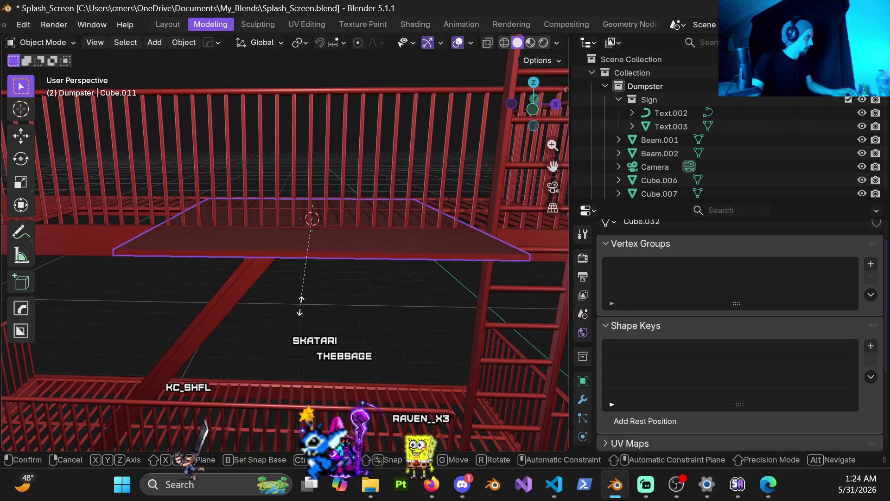
pyautogui.press('Escape')
pyautogui.write('sx.18')
pyautogui.press('Return')
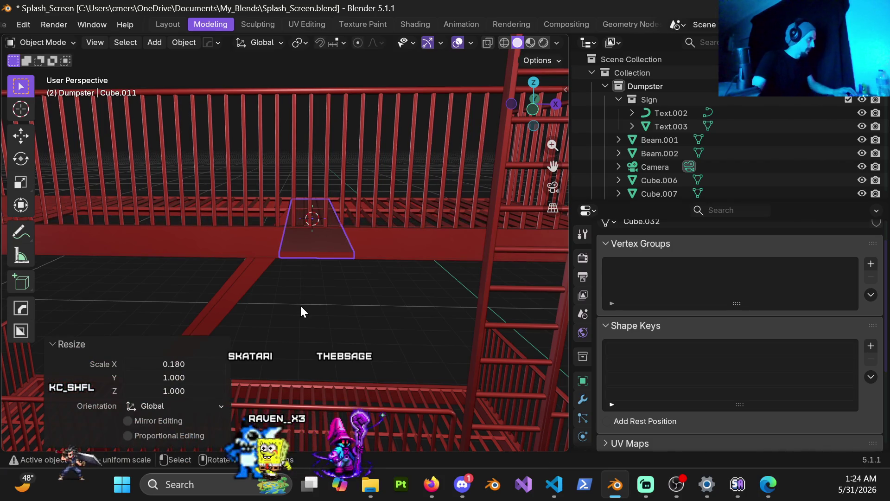
pyautogui.scroll(-5, 300, 304)
pyautogui.moveTo(306, 242)
pyautogui.mouseDown(button='middle')
pyautogui.moveTo(335, 210)
pyautogui.moveTo(299, 234)
pyautogui.moveTo(310, 262)
pyautogui.mouseUp(button='middle')
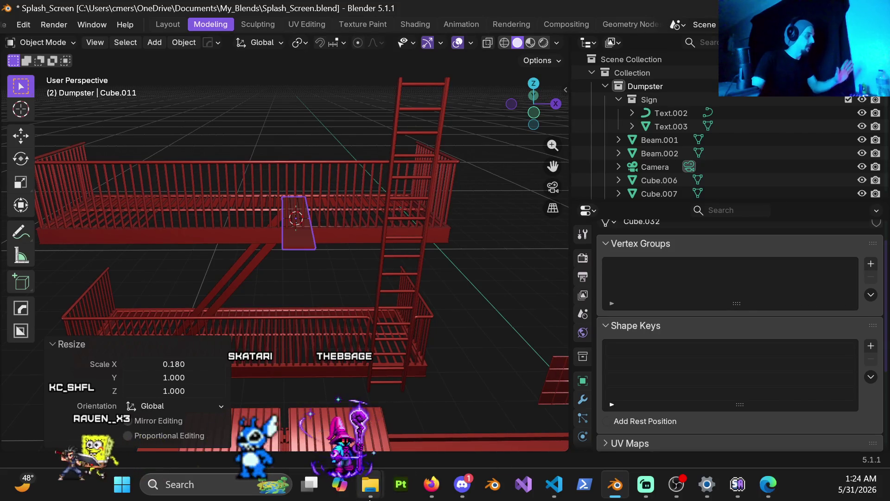
pyautogui.moveTo(370, 484)
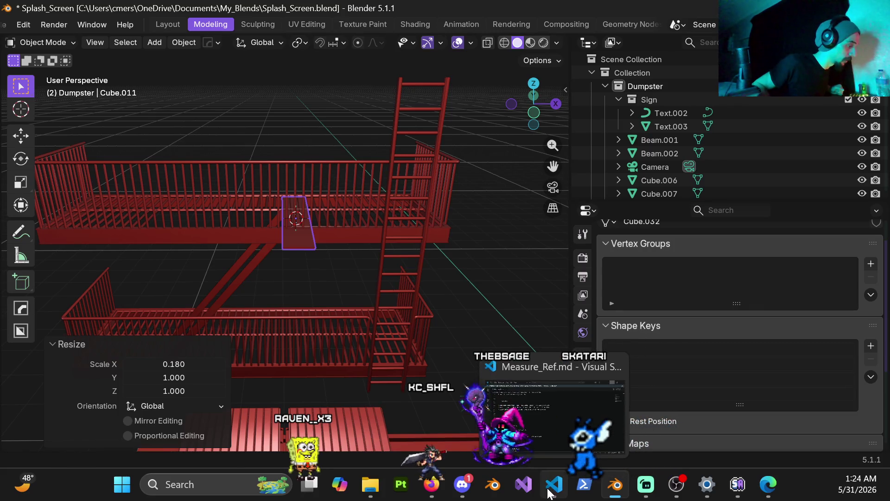
pyautogui.click(552, 445)
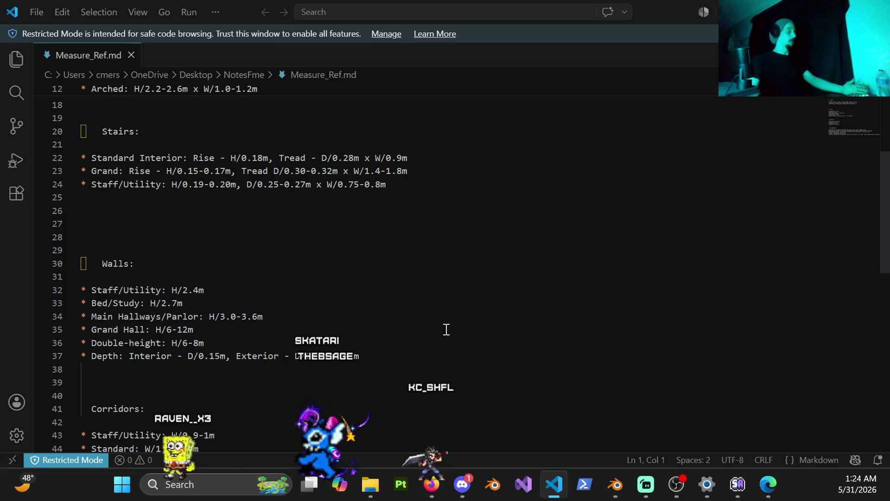
pyautogui.scroll(3, 459, 319)
pyautogui.scroll(-2, 462, 306)
pyautogui.scroll(-1, 461, 254)
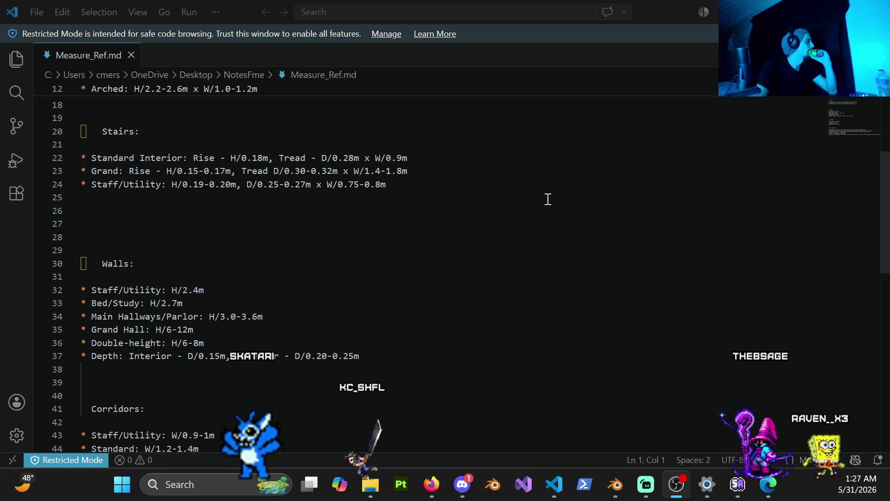
pyautogui.hotkey('alt', 'Tab')
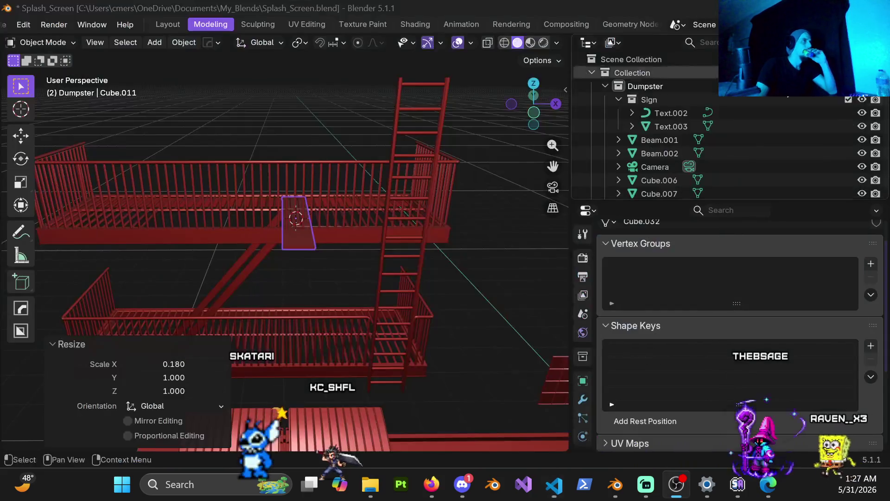
# Apply a 0.25 X scale to the stair plate, then review the whole fire escape.
pyautogui.scroll(5, 348, 245)
pyautogui.moveTo(311, 230); pyautogui.dragTo(304, 261, button='middle')
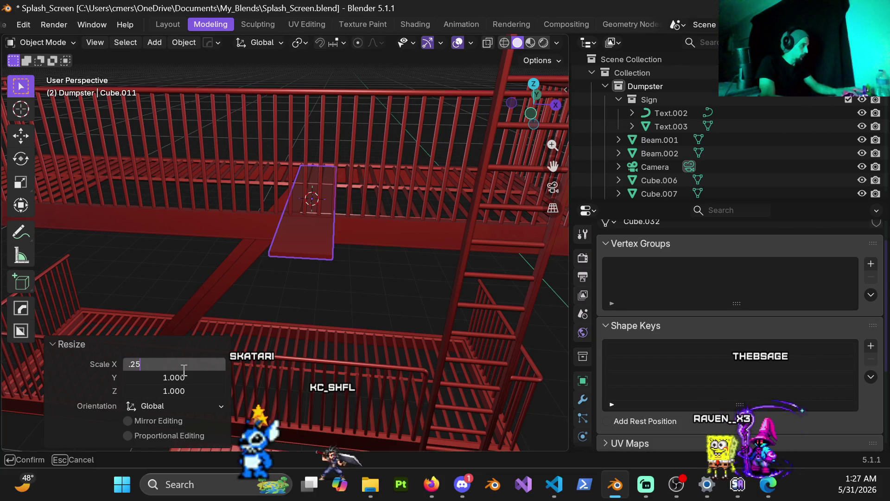
pyautogui.press('Return')
pyautogui.scroll(-5, 361, 222)
pyautogui.moveTo(361, 241)
pyautogui.mouseDown(button='middle')
pyautogui.moveTo(438, 218)
pyautogui.moveTo(341, 241)
pyautogui.moveTo(269, 354)
pyautogui.moveTo(260, 320)
pyautogui.moveTo(275, 310)
pyautogui.moveTo(259, 322)
pyautogui.moveTo(218, 301)
pyautogui.moveTo(271, 283)
pyautogui.moveTo(246, 293)
pyautogui.mouseUp(button='middle')
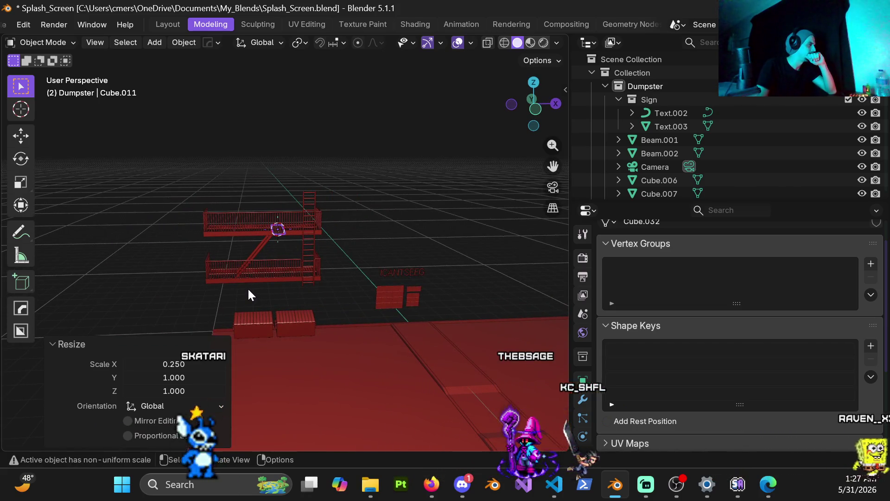
pyautogui.scroll(3, 249, 287)
pyautogui.moveTo(248, 287)
pyautogui.mouseDown(button='middle')
pyautogui.moveTo(295, 285)
pyautogui.moveTo(236, 294)
pyautogui.moveTo(292, 338)
pyautogui.moveTo(332, 298)
pyautogui.moveTo(336, 315)
pyautogui.moveTo(357, 290)
pyautogui.moveTo(340, 302)
pyautogui.moveTo(296, 268)
pyautogui.mouseUp(button='middle')
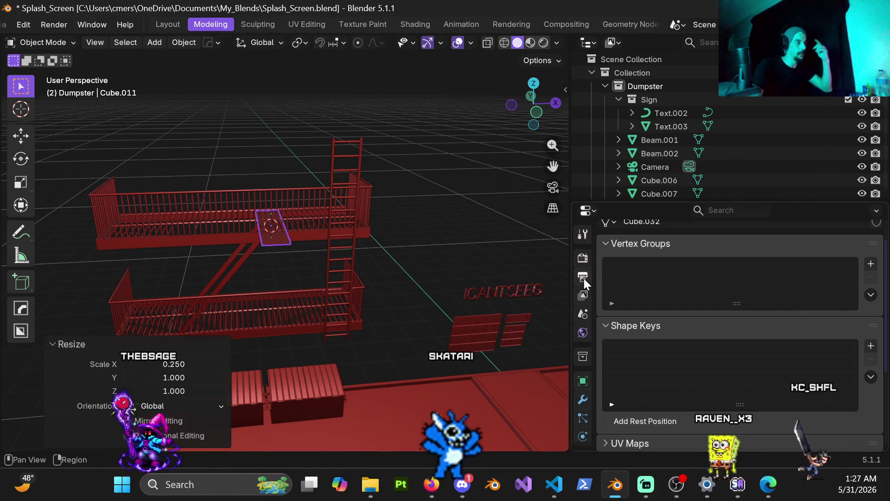
# Look through the Object, Render and World properties, then expand Units under Scene properties.
pyautogui.click(585, 382)
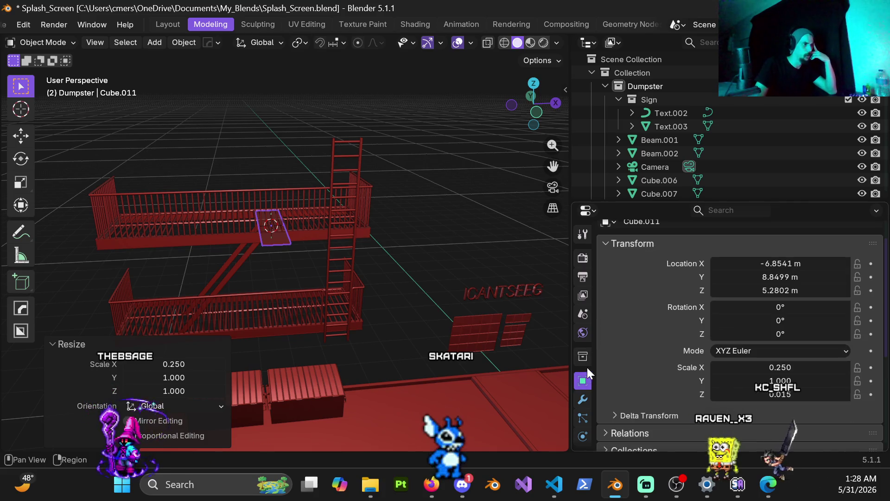
pyautogui.click(587, 257)
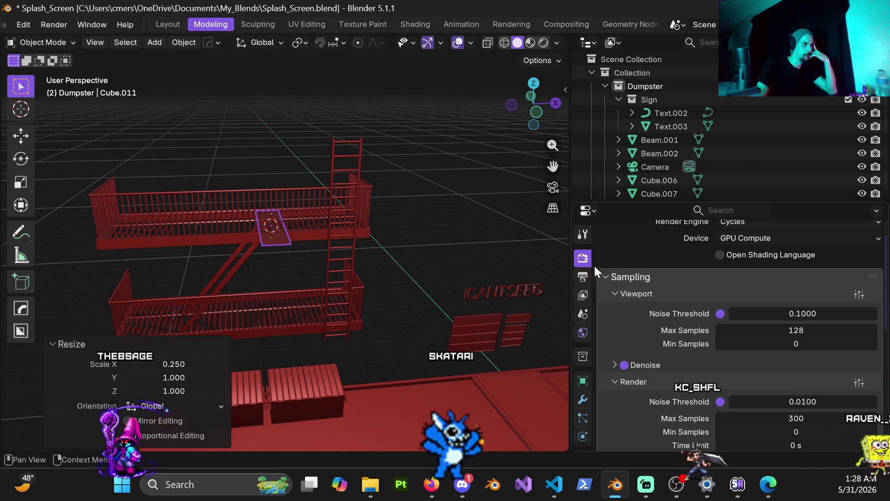
pyautogui.scroll(2, 594, 264)
pyautogui.scroll(-6, 623, 292)
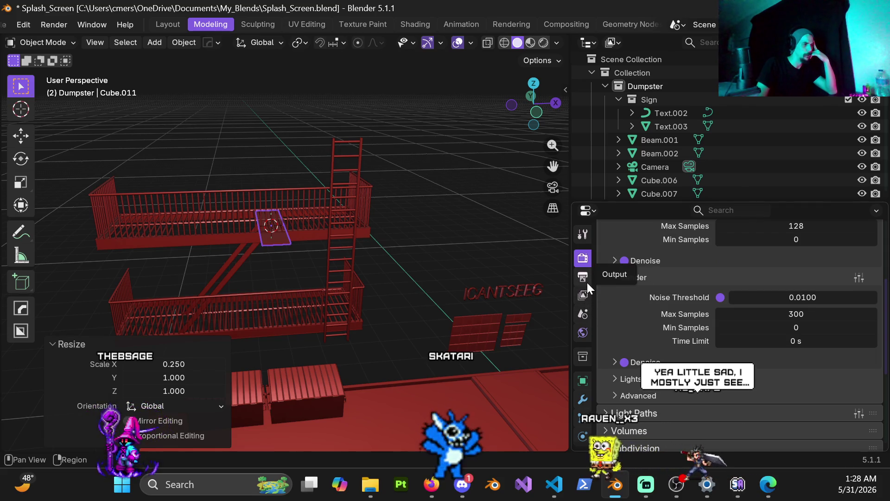
pyautogui.click(587, 332)
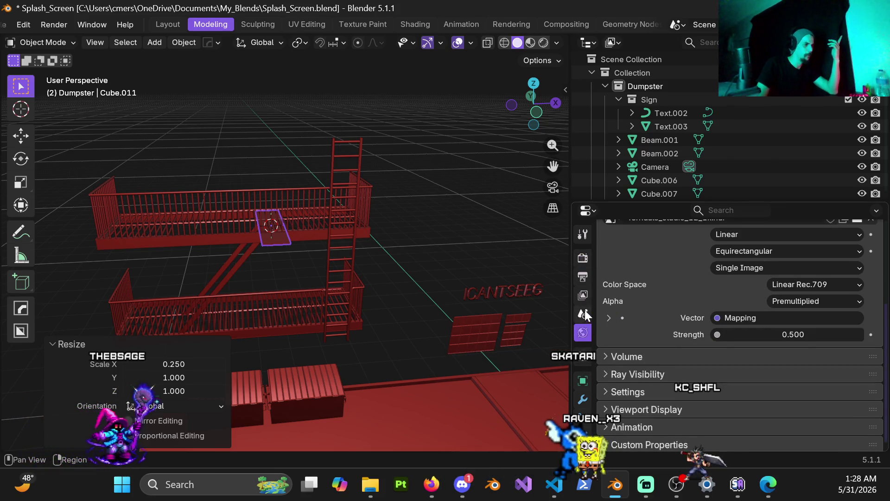
pyautogui.click(586, 314)
pyautogui.click(614, 320)
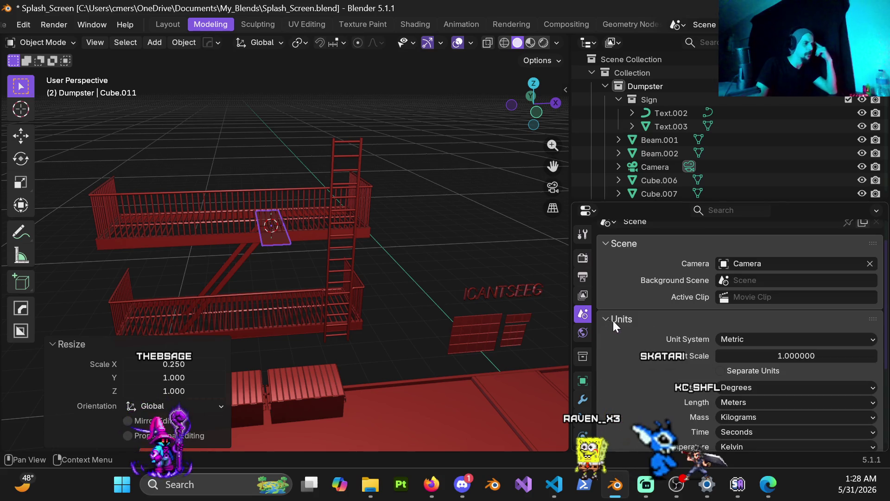
pyautogui.scroll(-5, 694, 342)
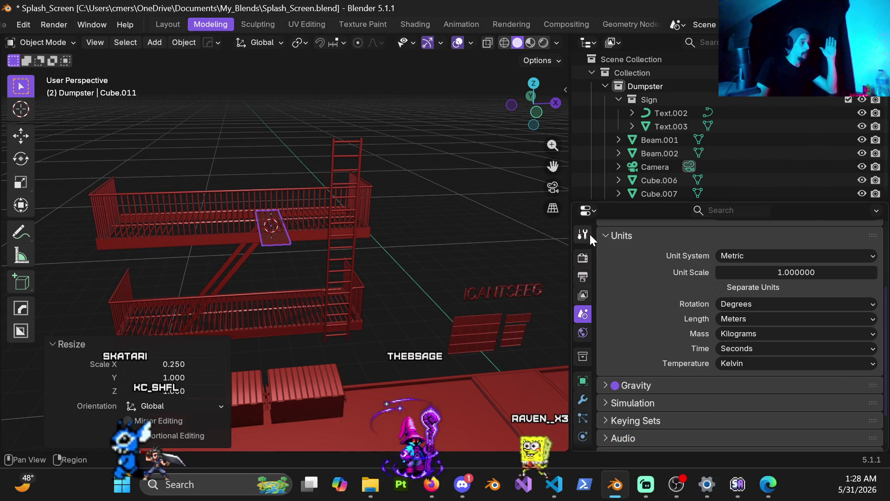
# Return to Render properties, widen the 3D viewport, and select a railing post.
pyautogui.click(583, 258)
pyautogui.moveTo(571, 272); pyautogui.dragTo(825, 272)
pyautogui.click(573, 215)
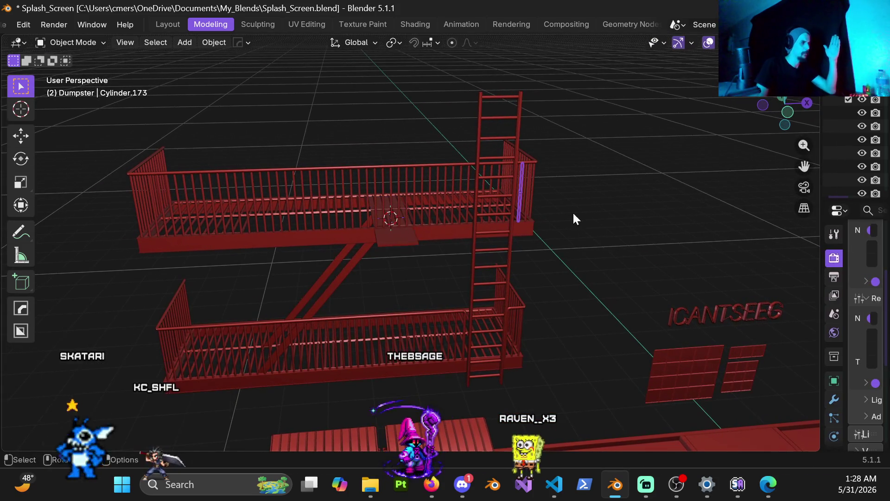
# Save Splash_Screen.blend and open Scene_001.blend from recent files.
pyautogui.hotkey('ctrl', 's')
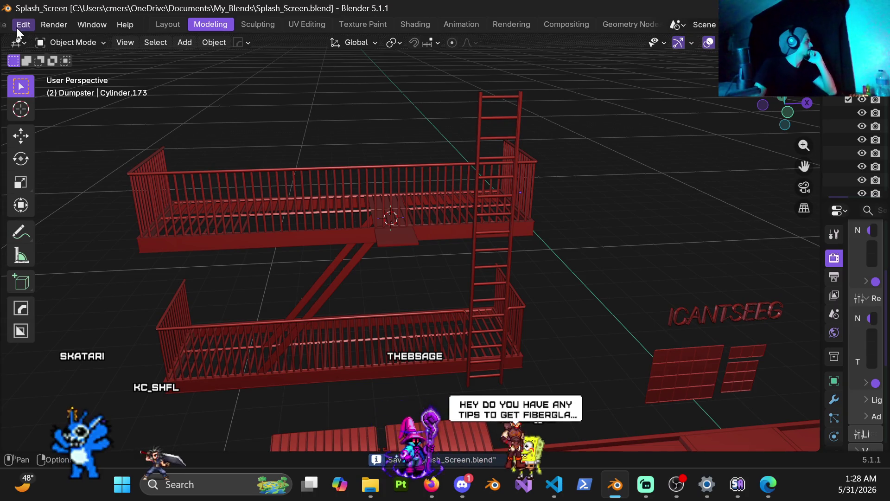
pyautogui.click(16, 26)
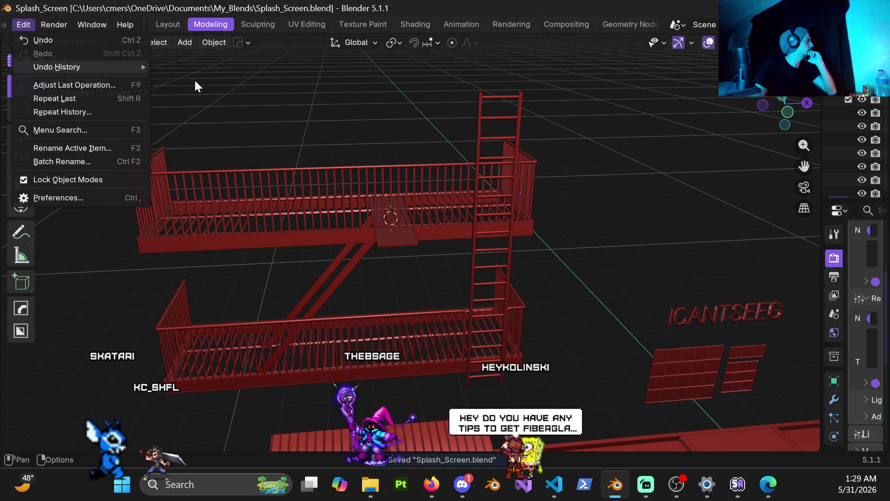
pyautogui.moveTo(70, 67)
pyautogui.rightClick(303, 110)
pyautogui.press('Escape')
pyautogui.press('Escape')
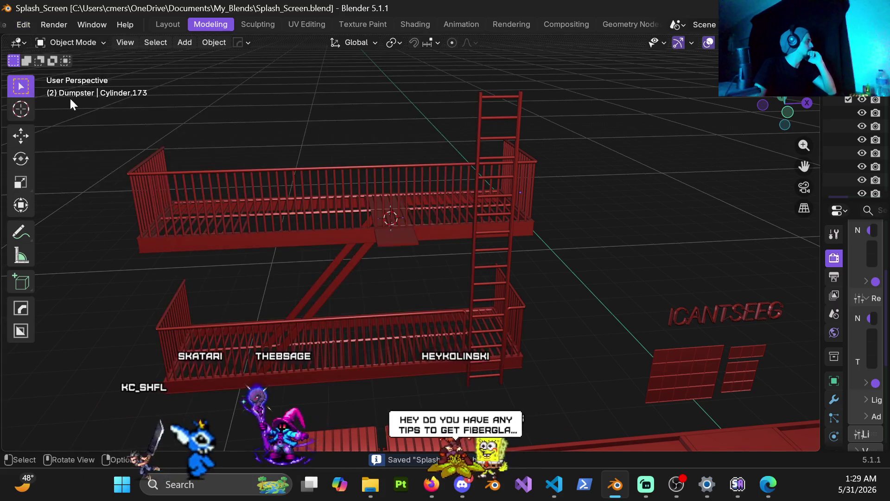
pyautogui.click(26, 27)
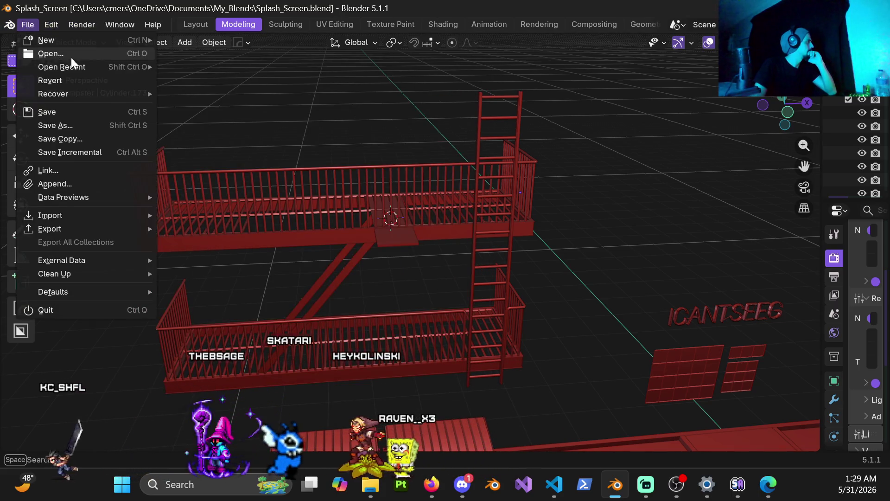
pyautogui.moveTo(85, 66)
pyautogui.click(235, 79)
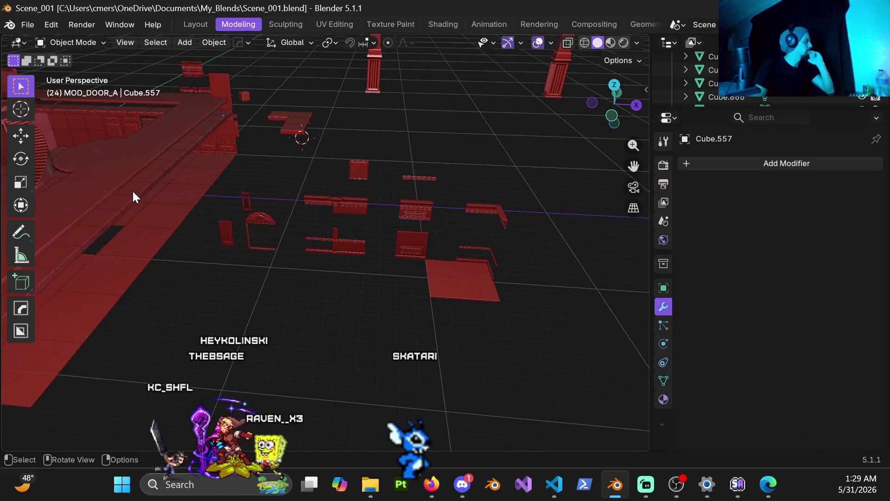
# Move the view to the red staircase, hide one piece in front of it, and select the staircase.
pyautogui.moveTo(133, 190)
pyautogui.mouseDown(button='middle')
pyautogui.moveTo(220, 241)
pyautogui.moveTo(195, 220)
pyautogui.moveTo(281, 202)
pyautogui.moveTo(366, 246)
pyautogui.moveTo(402, 335)
pyautogui.moveTo(257, 154)
pyautogui.moveTo(323, 225)
pyautogui.moveTo(246, 214)
pyautogui.mouseUp(button='middle')
pyautogui.click(323, 226)
pyautogui.press('h')
pyautogui.click(318, 235)
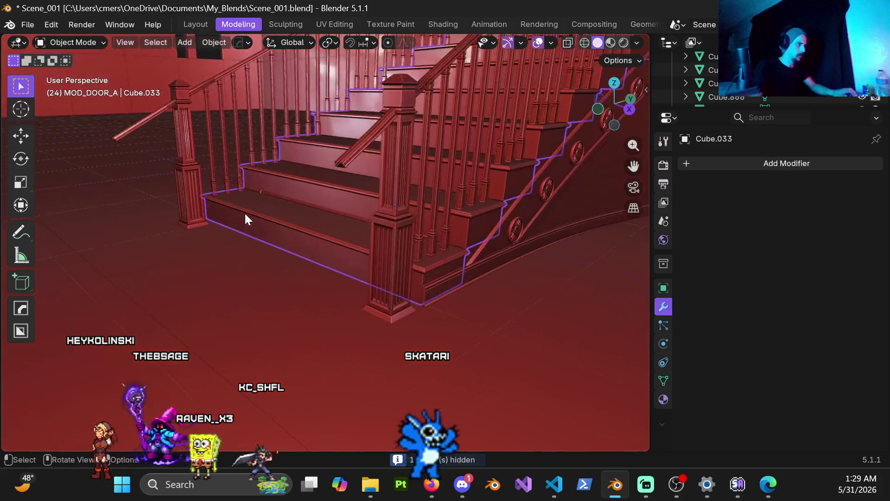
# Enter Edit Mode on the staircase and select the whole bottom step in face mode.
pyautogui.moveTo(510, 269)
pyautogui.mouseDown(button='middle')
pyautogui.moveTo(328, 234)
pyautogui.moveTo(372, 254)
pyautogui.moveTo(239, 262)
pyautogui.mouseUp(button='middle')
pyautogui.scroll(5, 290, 269)
pyautogui.hotkey('ctrl', 'Tab')
pyautogui.click(341, 226)
pyautogui.press('3')
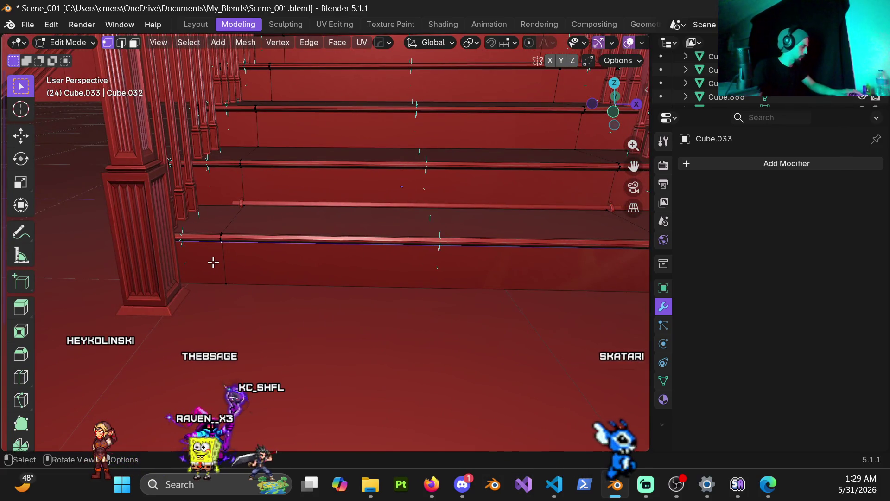
pyautogui.click(213, 263)
pyautogui.hotkey('ctrl', 'l')
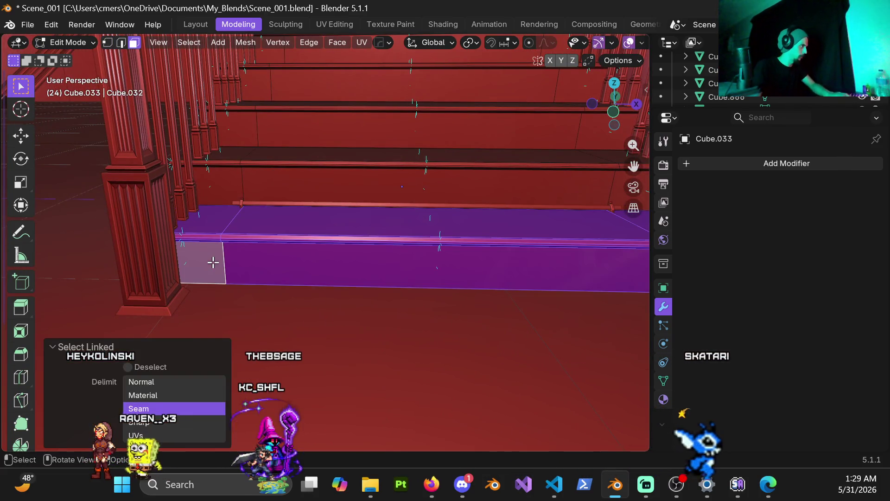
# Move the bottom step aside and duplicate it with a −1 offset along Y.
pyautogui.moveTo(271, 258)
pyautogui.mouseDown(button='middle')
pyautogui.moveTo(342, 244)
pyautogui.moveTo(334, 243)
pyautogui.moveTo(366, 246)
pyautogui.mouseUp(button='middle')
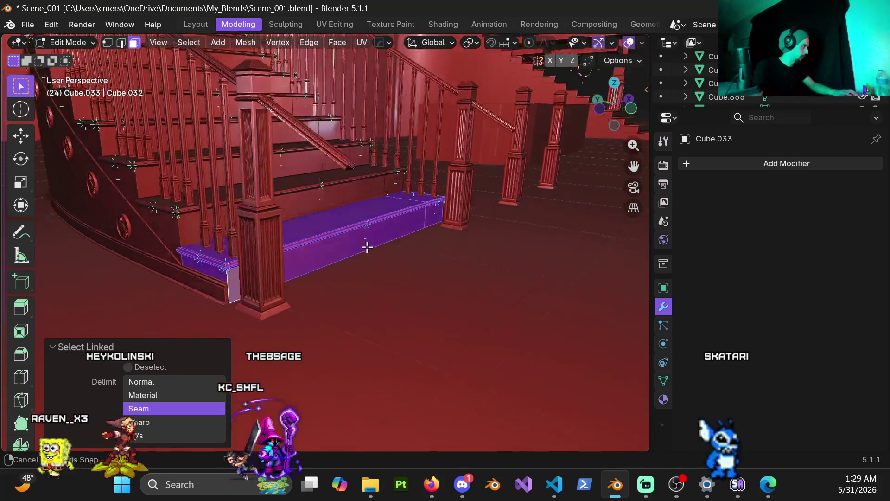
pyautogui.press('g')
pyautogui.click(447, 258)
pyautogui.moveTo(447, 258)
pyautogui.mouseDown(button='middle')
pyautogui.moveTo(342, 230)
pyautogui.moveTo(399, 262)
pyautogui.mouseUp(button='middle')
pyautogui.hotkey('shift', 'd')
pyautogui.write('y-1')
pyautogui.press('Return')
pyautogui.moveTo(522, 287)
pyautogui.mouseDown(button='middle')
pyautogui.moveTo(291, 243)
pyautogui.moveTo(280, 223)
pyautogui.moveTo(203, 235)
pyautogui.mouseUp(button='middle')
# Separate the selected step geometry into its own object.
pyautogui.press('Tab')
pyautogui.scroll(4, 285, 241)
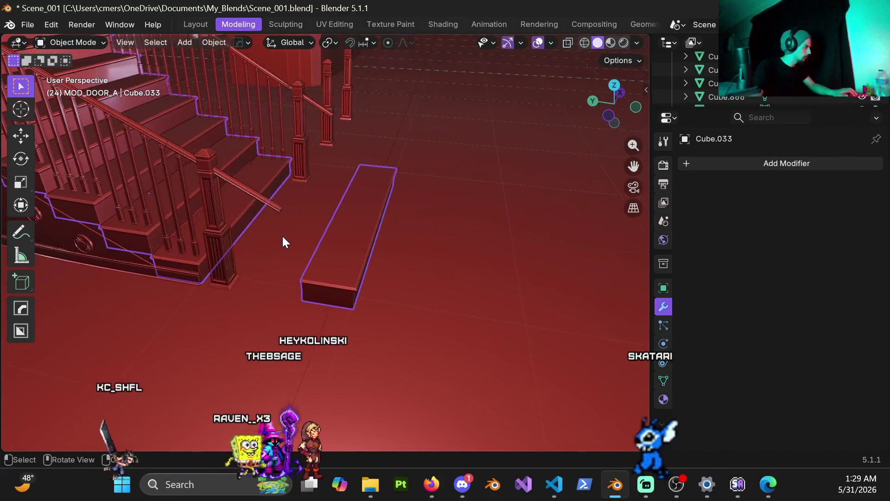
pyautogui.hotkey('ctrl', 'Tab')
pyautogui.click(556, 244)
pyautogui.press('p')
pyautogui.click(444, 263)
pyautogui.press('Tab')
# Select only the separated step and set its origin to Center of Mass (Surface).
pyautogui.rightClick(342, 235)
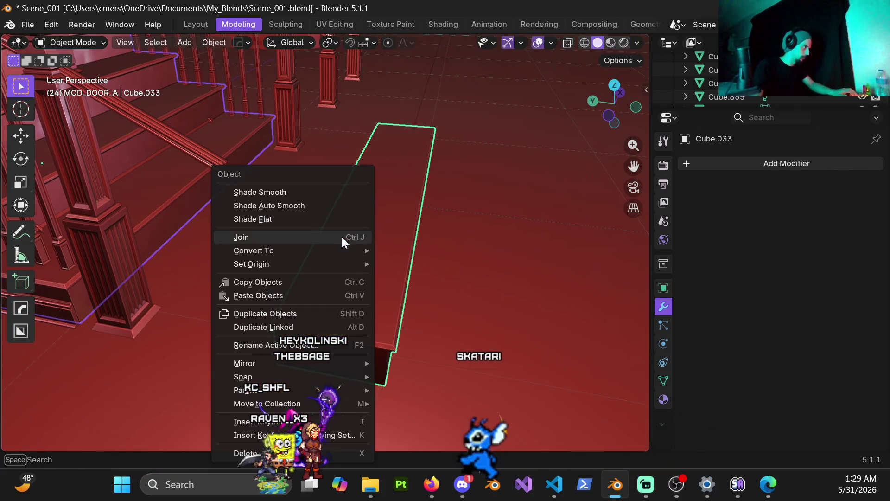
pyautogui.click(413, 172)
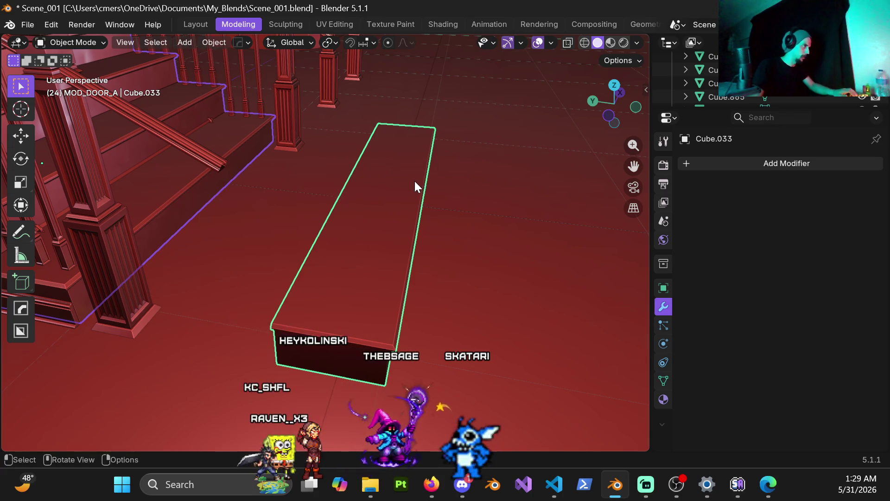
pyautogui.rightClick(364, 256)
pyautogui.moveTo(340, 263)
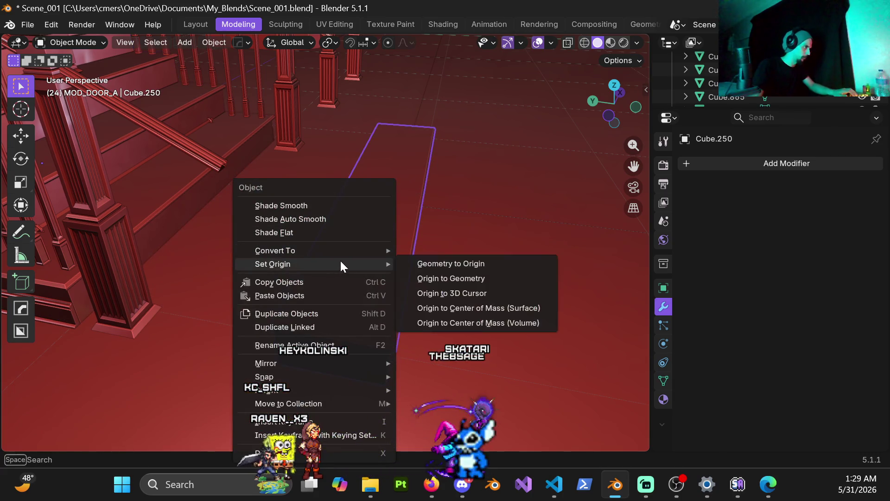
pyautogui.click(469, 299)
pyautogui.rightClick(389, 216)
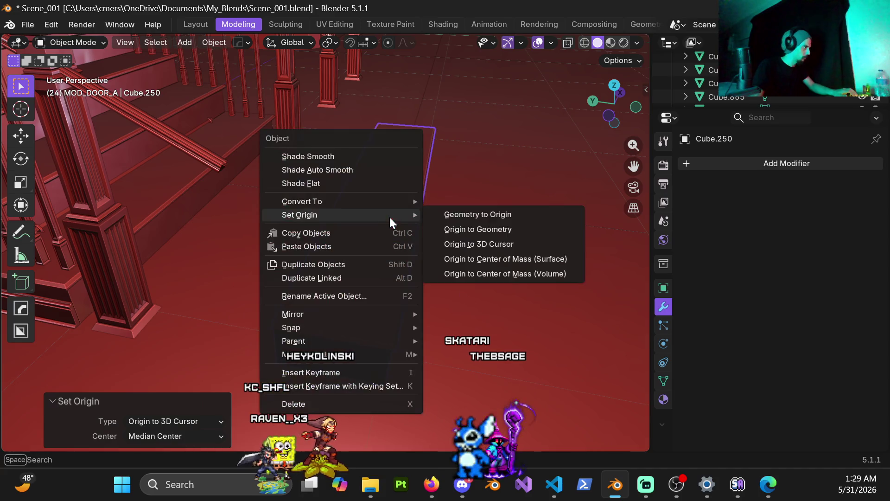
pyautogui.click(479, 259)
# Inspect the step's transform panel, showing its 184 × 34 × 17.1 cm dimensions.
pyautogui.hotkey('ctrl', 'Tab')
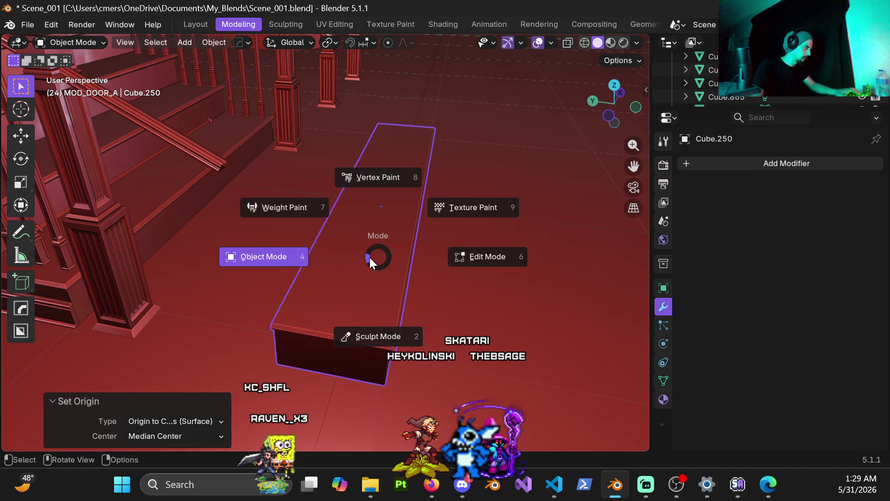
pyautogui.click(319, 256)
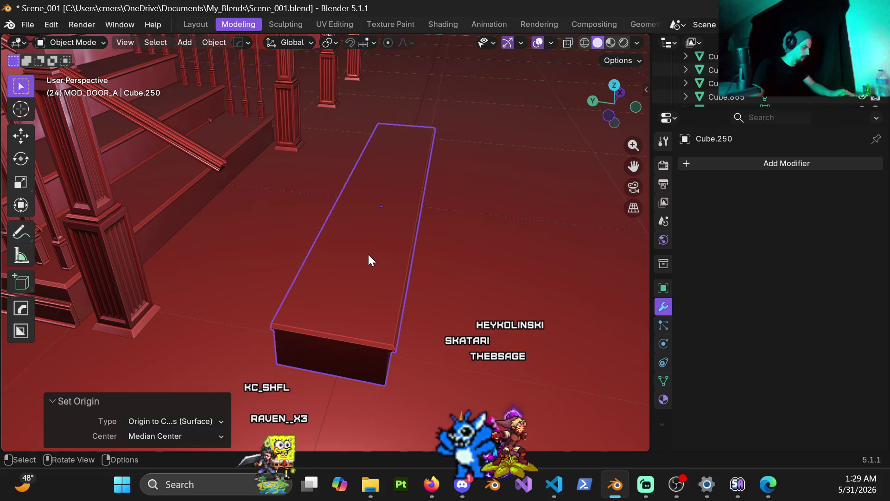
pyautogui.press('n')
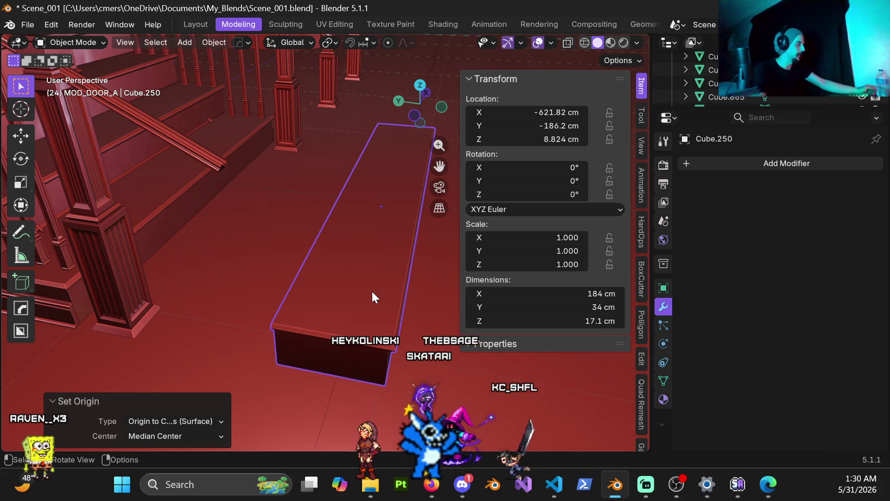
pyautogui.scroll(-2, 385, 279)
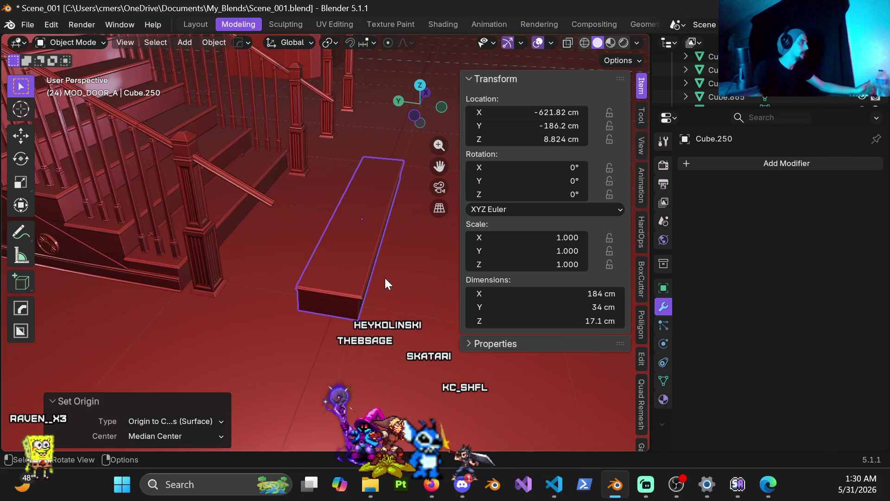
pyautogui.moveTo(277, 198)
pyautogui.mouseDown(button='middle')
pyautogui.moveTo(261, 204)
pyautogui.moveTo(262, 214)
pyautogui.mouseUp(button='middle')
pyautogui.press('n')
# View the whole hall from above, then minimize and restore Blender.
pyautogui.moveTo(413, 179)
pyautogui.mouseDown(button='middle')
pyautogui.moveTo(375, 149)
pyautogui.moveTo(324, 148)
pyautogui.mouseUp(button='middle')
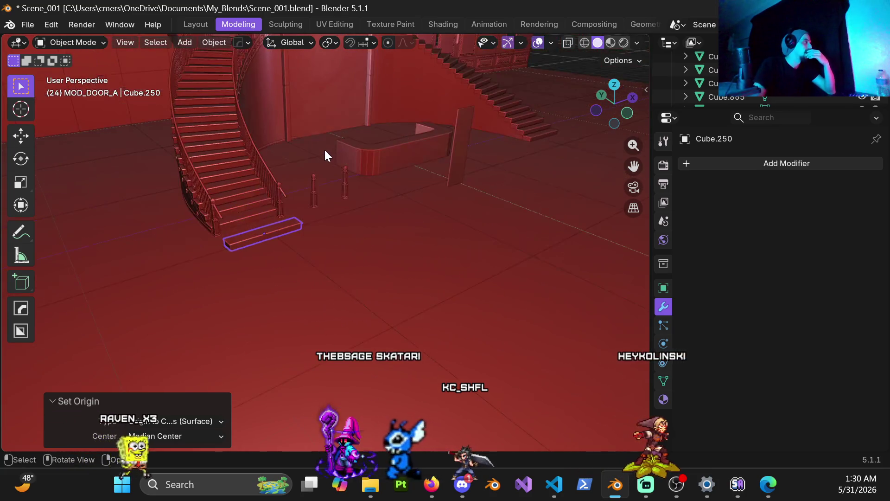
pyautogui.scroll(-5, 435, 269)
pyautogui.moveTo(424, 199)
pyautogui.mouseDown(button='middle')
pyautogui.moveTo(320, 207)
pyautogui.moveTo(327, 212)
pyautogui.mouseUp(button='middle')
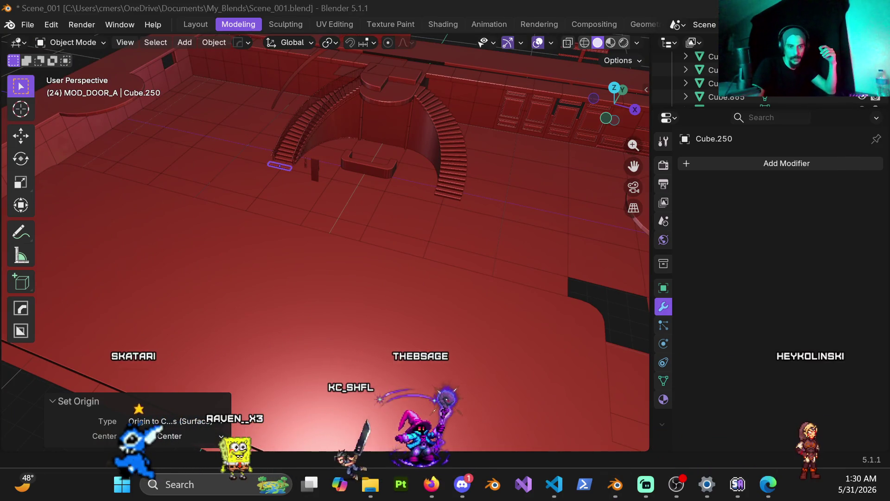
pyautogui.press('super+d')
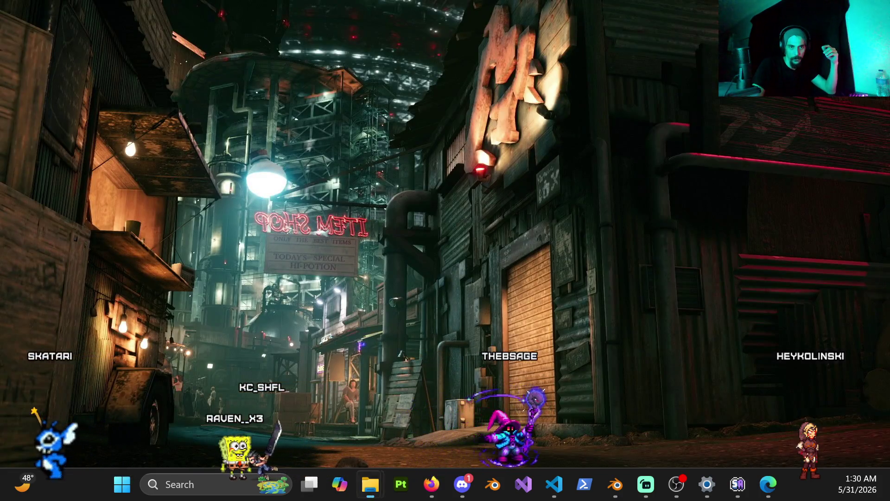
pyautogui.press('super+d')
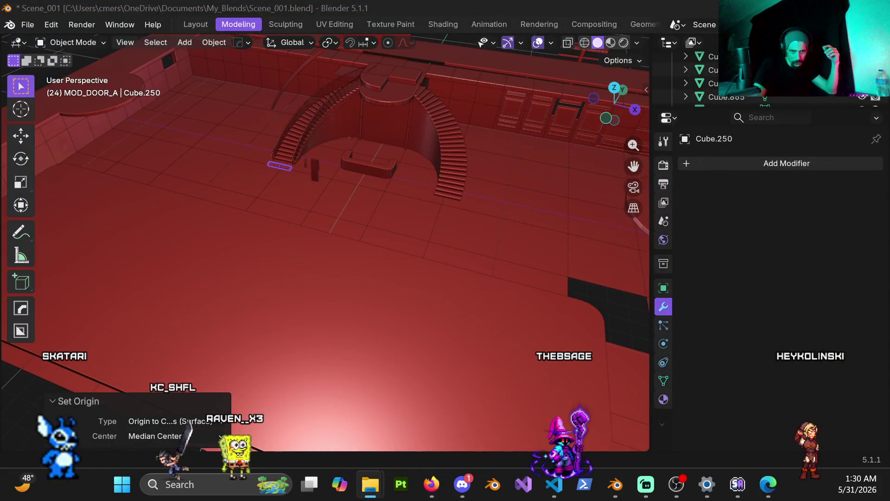
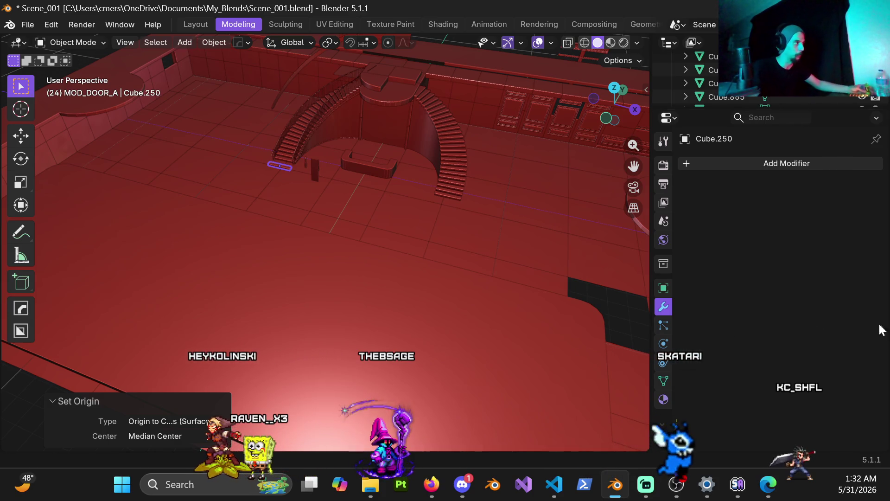
# Zoom in on the loose board Cube.250 beside the stairs and delete it.
pyautogui.scroll(5, 429, 246)
pyautogui.moveTo(455, 243)
pyautogui.mouseDown(button='middle')
pyautogui.moveTo(321, 250)
pyautogui.moveTo(312, 212)
pyautogui.moveTo(318, 264)
pyautogui.moveTo(344, 280)
pyautogui.mouseUp(button='middle')
pyautogui.scroll(4, 342, 285)
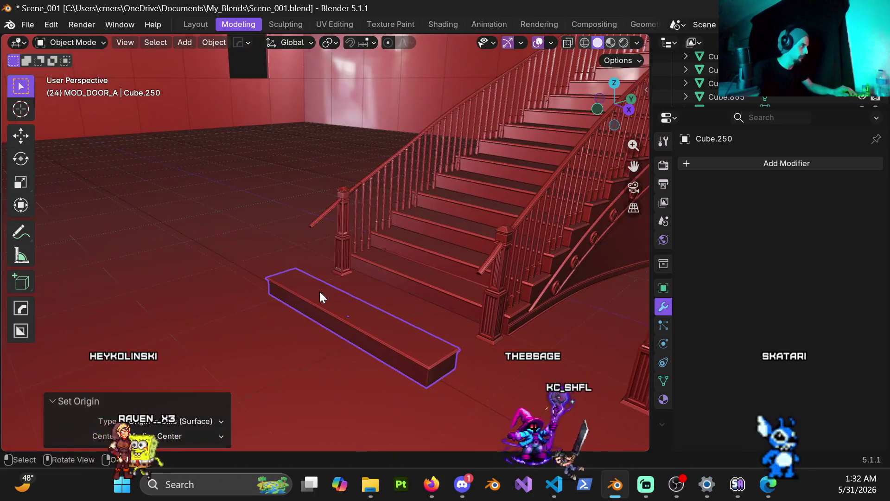
pyautogui.moveTo(250, 62)
pyautogui.mouseDown(button='middle')
pyautogui.moveTo(310, 288)
pyautogui.moveTo(349, 296)
pyautogui.moveTo(350, 346)
pyautogui.moveTo(354, 243)
pyautogui.moveTo(330, 278)
pyautogui.moveTo(357, 270)
pyautogui.mouseUp(button='middle')
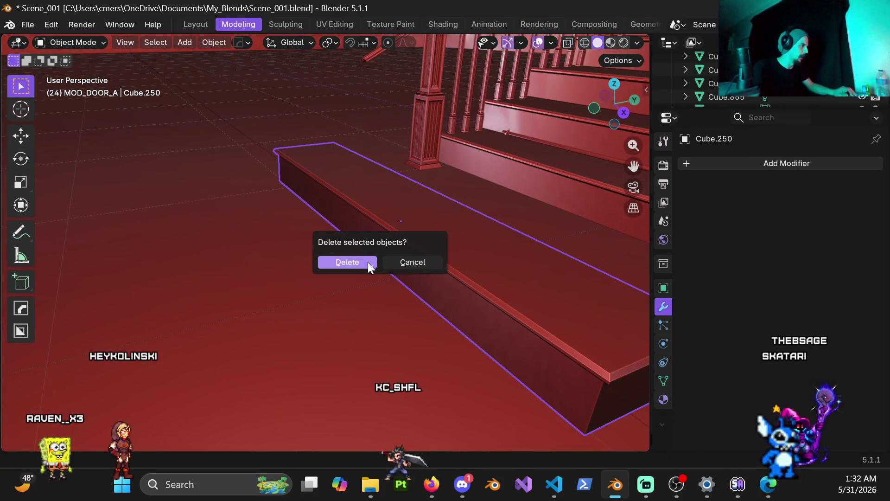
pyautogui.click(369, 262)
pyautogui.moveTo(352, 215)
pyautogui.mouseDown(button='middle')
pyautogui.moveTo(453, 204)
pyautogui.moveTo(478, 170)
pyautogui.moveTo(396, 124)
pyautogui.mouseUp(button='middle')
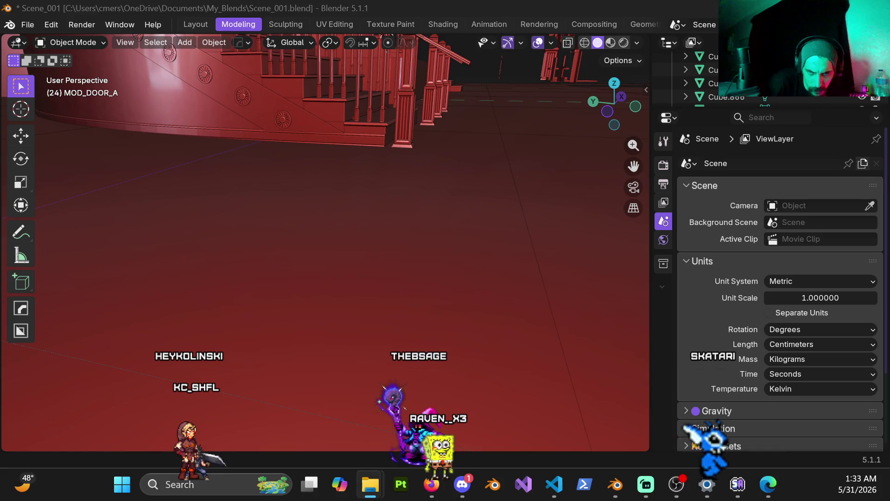
# Show the shared render of the curved-staircase hall in its pop-out viewer, moved to the top.
pyautogui.hotkey('alt', 'Tab')
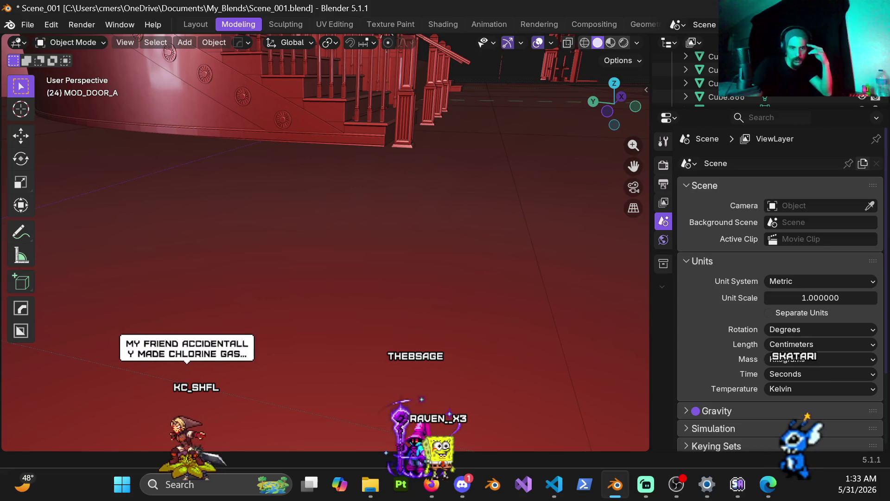
pyautogui.hotkey('alt', 'Tab')
pyautogui.click(842, 11)
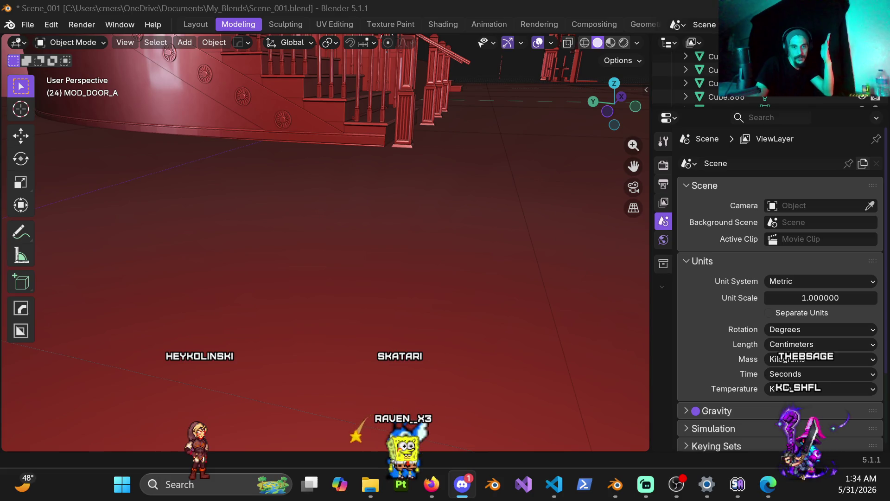
pyautogui.moveTo(617, 500)
pyautogui.mouseDown()
pyautogui.moveTo(616, 174)
pyautogui.moveTo(508, 13)
pyautogui.moveTo(561, 14)
pyautogui.moveTo(550, 79)
pyautogui.moveTo(516, 146)
pyautogui.moveTo(599, 69)
pyautogui.mouseUp()
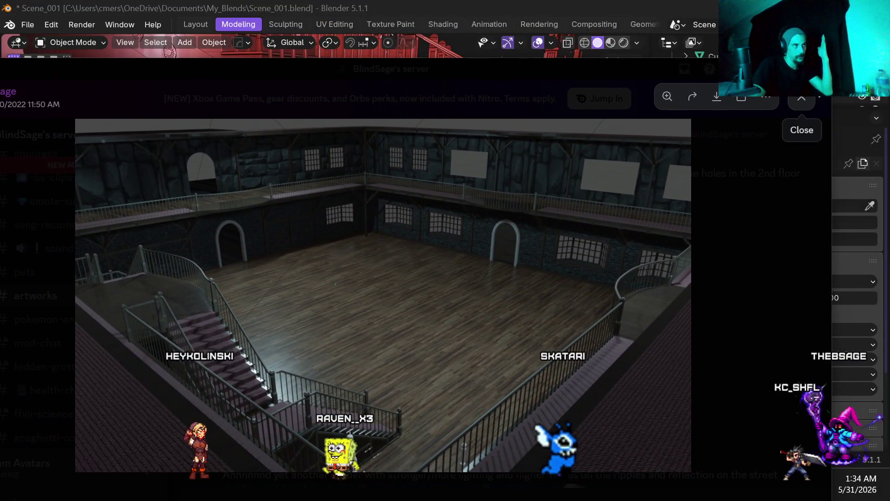
pyautogui.click(802, 98)
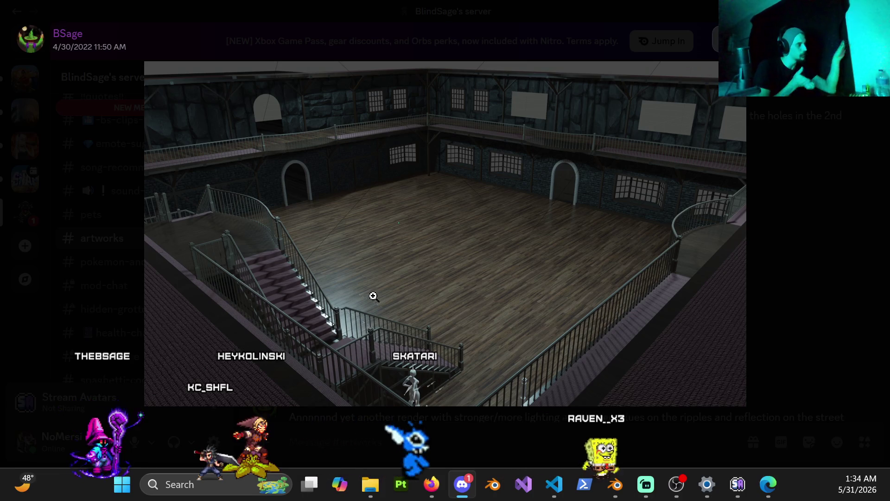
pyautogui.click(390, 357)
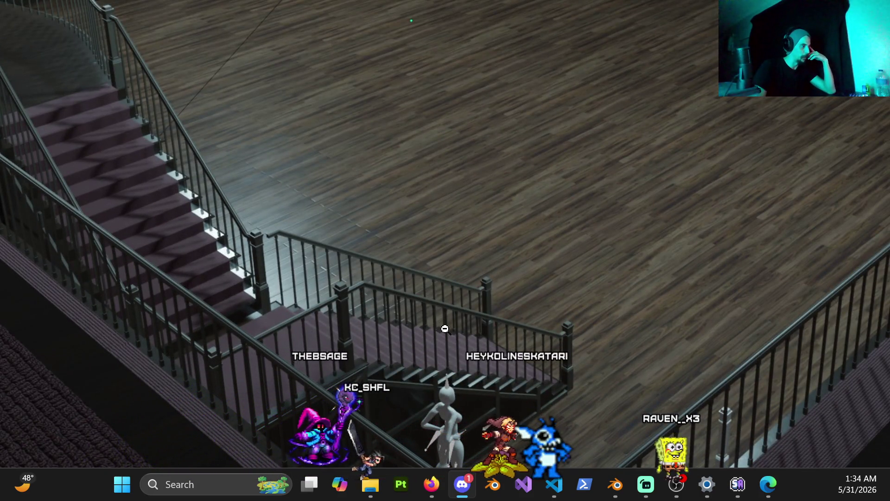
pyautogui.scroll(-1, 445, 320)
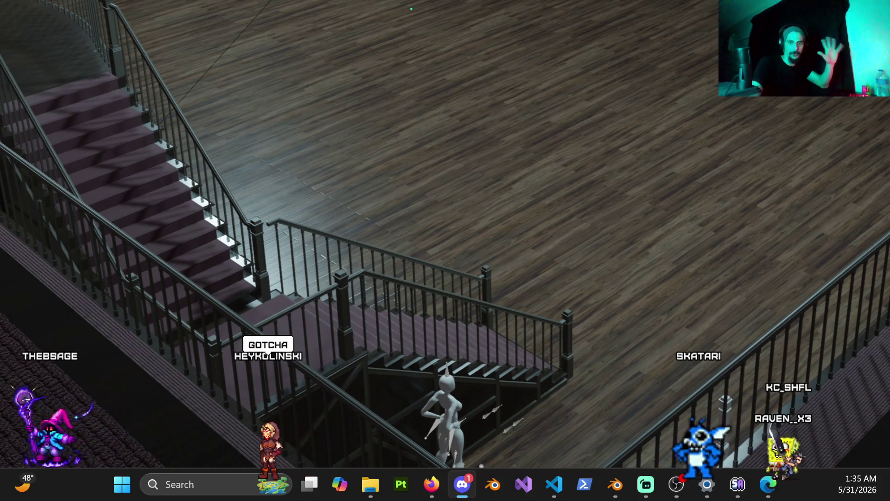
pyautogui.click(631, 229)
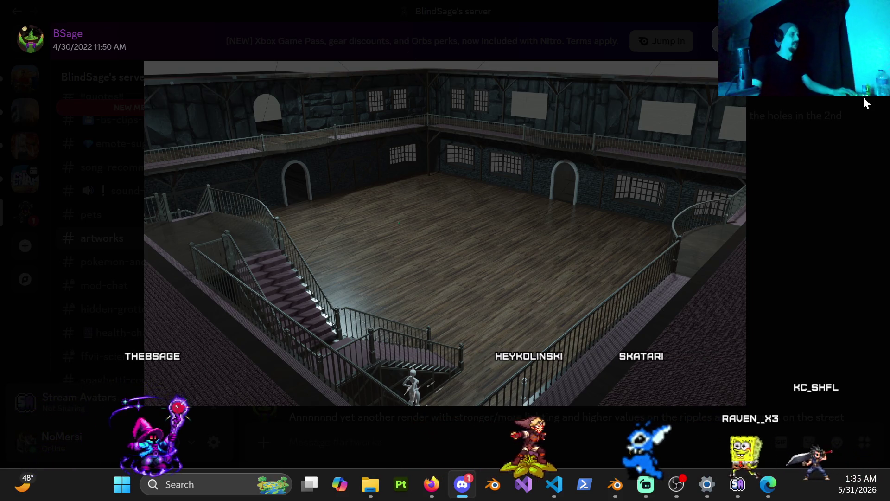
pyautogui.press('super+Down')
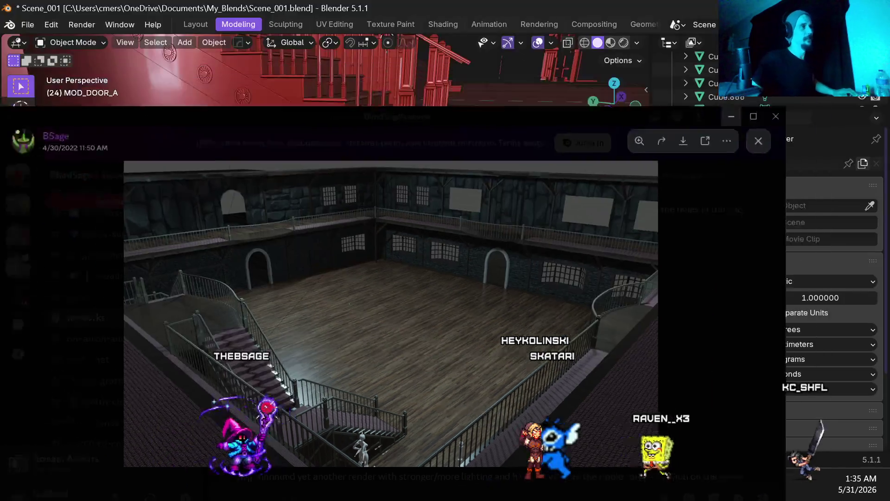
# Dismiss the render viewer and orbit around the hall's twin curved staircases and balcony.
pyautogui.press('super+Down')
pyautogui.moveTo(106, 273)
pyautogui.mouseDown(button='middle')
pyautogui.moveTo(295, 202)
pyautogui.moveTo(330, 229)
pyautogui.moveTo(338, 222)
pyautogui.mouseUp(button='middle')
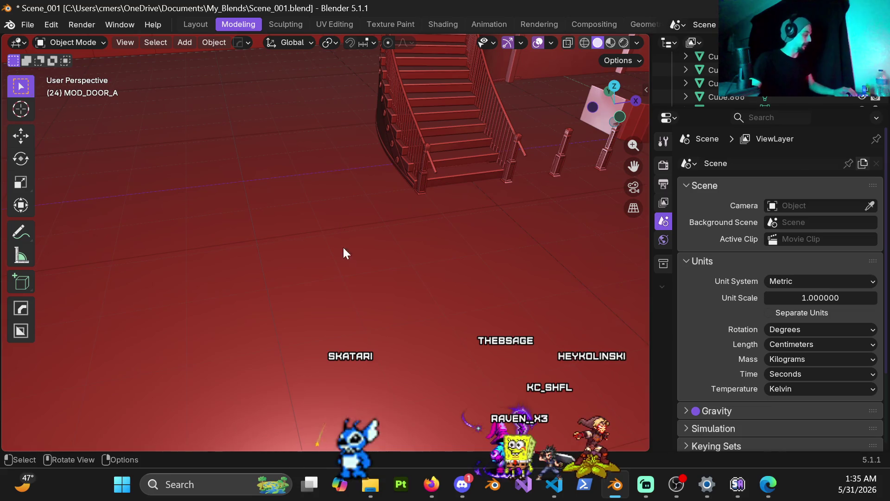
pyautogui.moveTo(425, 198)
pyautogui.mouseDown(button='middle')
pyautogui.moveTo(374, 186)
pyautogui.moveTo(223, 186)
pyautogui.mouseUp(button='middle')
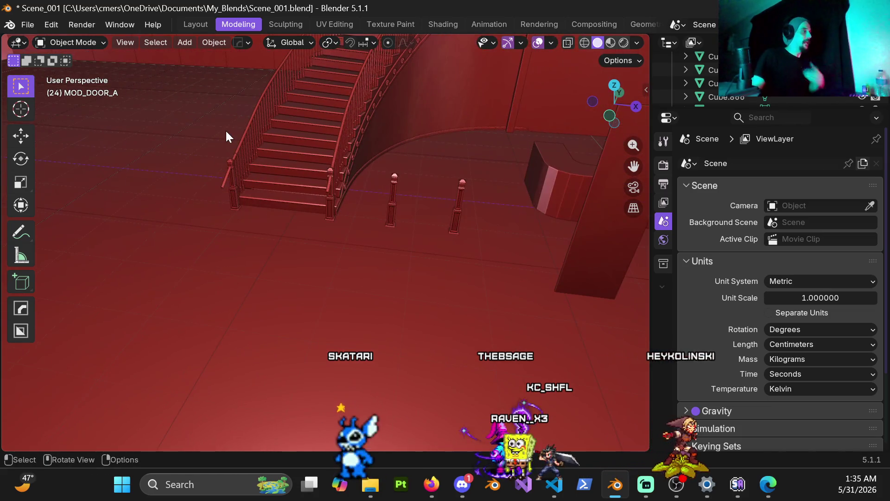
pyautogui.moveTo(410, 160)
pyautogui.mouseDown(button='middle')
pyautogui.moveTo(383, 120)
pyautogui.moveTo(397, 259)
pyautogui.moveTo(417, 213)
pyautogui.moveTo(368, 228)
pyautogui.moveTo(362, 245)
pyautogui.moveTo(390, 256)
pyautogui.mouseUp(button='middle')
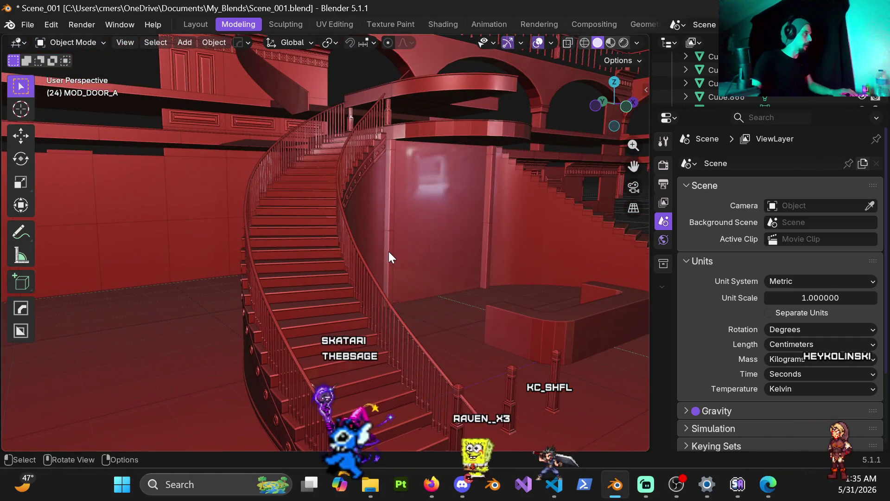
pyautogui.moveTo(352, 125)
pyautogui.mouseDown(button='middle')
pyautogui.moveTo(240, 205)
pyautogui.moveTo(358, 213)
pyautogui.moveTo(379, 179)
pyautogui.moveTo(480, 213)
pyautogui.moveTo(335, 174)
pyautogui.moveTo(307, 187)
pyautogui.mouseUp(button='middle')
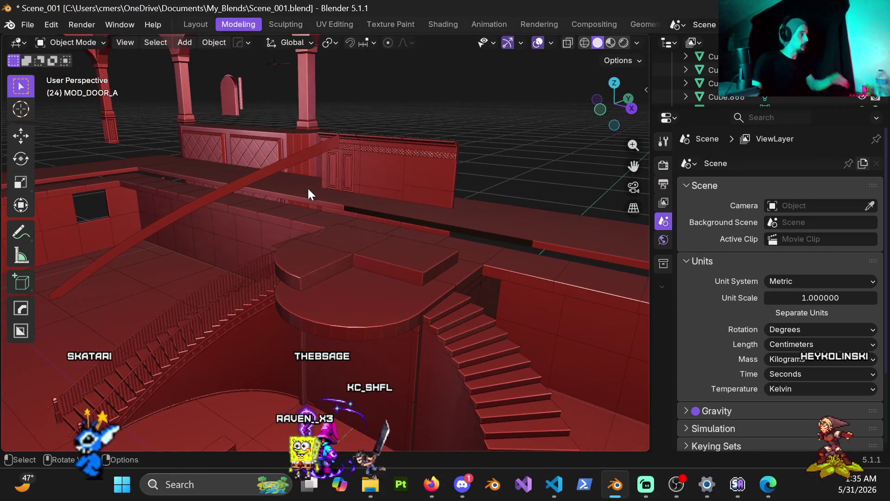
pyautogui.moveTo(314, 259)
pyautogui.keyDown('shift'); pyautogui.mouseDown(button='middle')
pyautogui.moveTo(382, 142)
pyautogui.moveTo(424, 137)
pyautogui.moveTo(383, 208)
pyautogui.mouseUp(button='middle'); pyautogui.keyUp('shift')
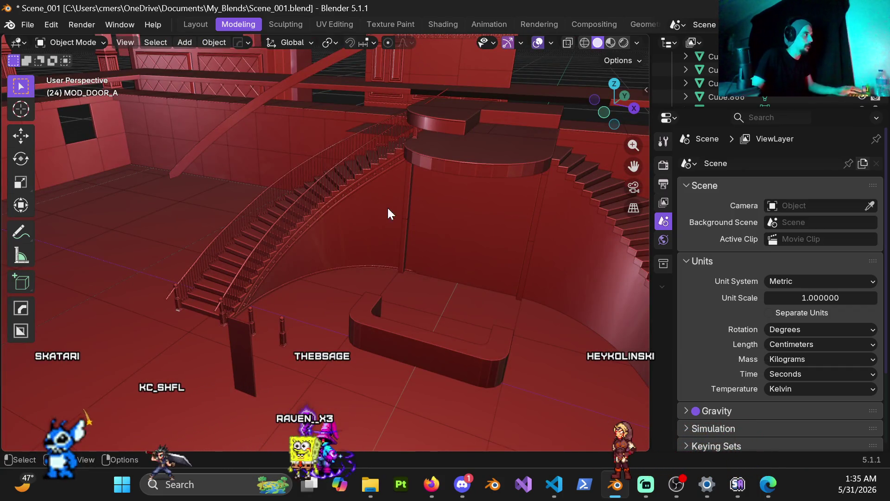
pyautogui.scroll(-5, 387, 207)
pyautogui.moveTo(367, 221)
pyautogui.mouseDown(button='middle')
pyautogui.moveTo(403, 226)
pyautogui.moveTo(412, 216)
pyautogui.mouseUp(button='middle')
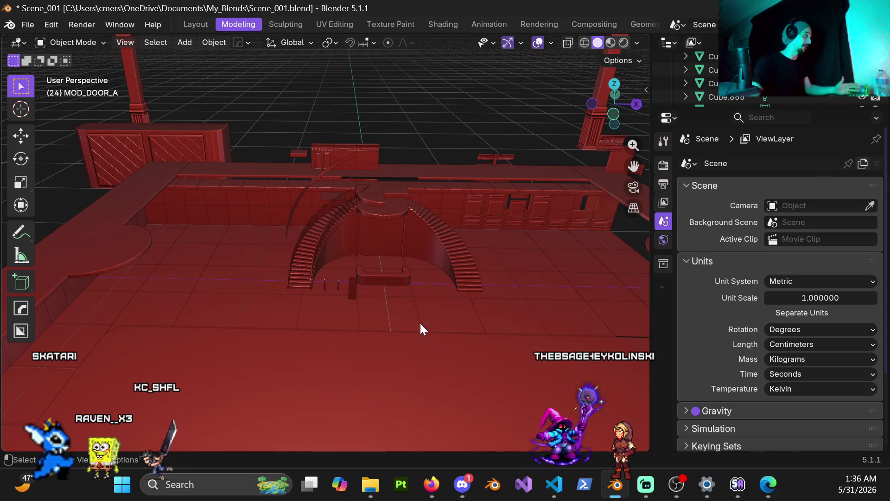
pyautogui.scroll(-2, 386, 283)
pyautogui.moveTo(410, 294); pyautogui.dragTo(282, 202, button='middle')
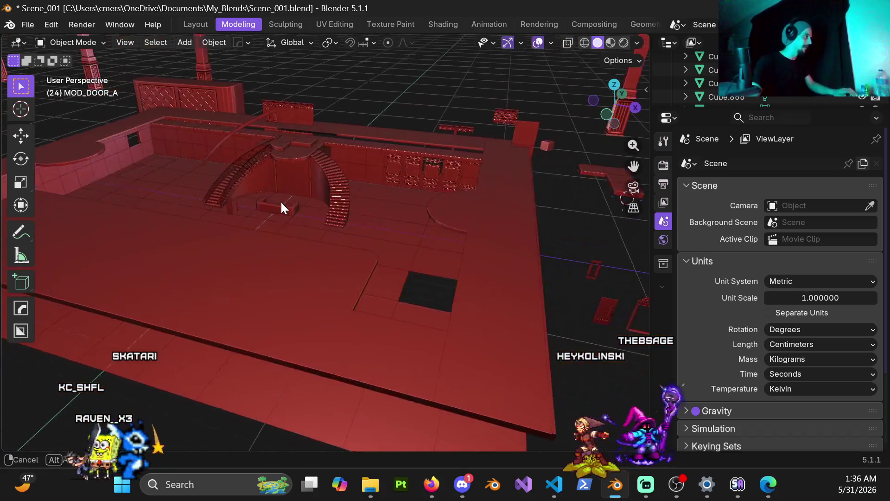
# Open the recent file Splash_Screen.blend without saving the current scene.
pyautogui.click(29, 26)
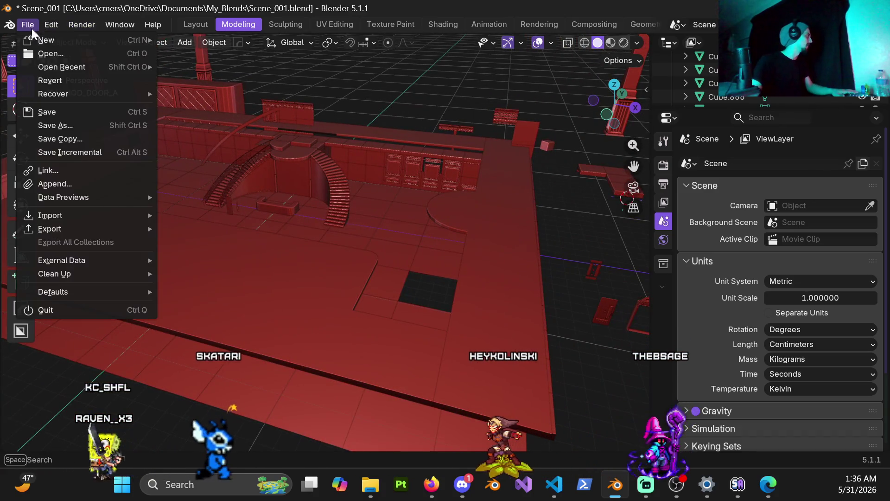
pyautogui.moveTo(73, 68)
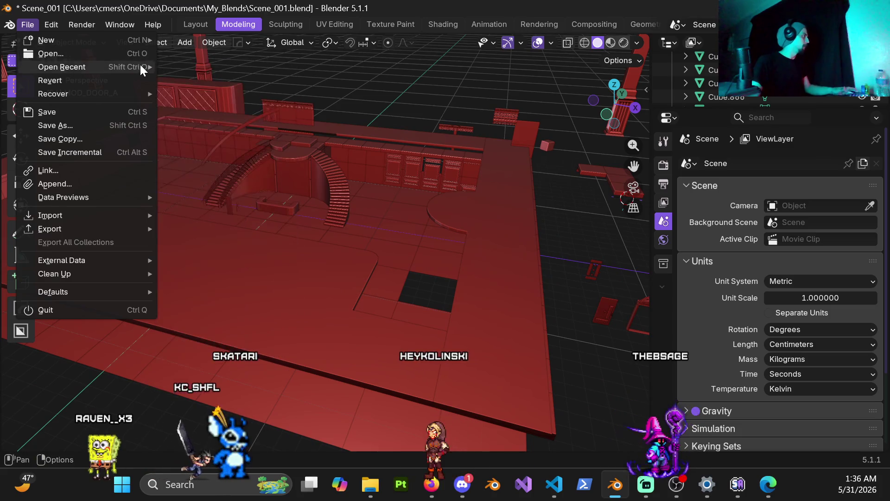
pyautogui.click(225, 84)
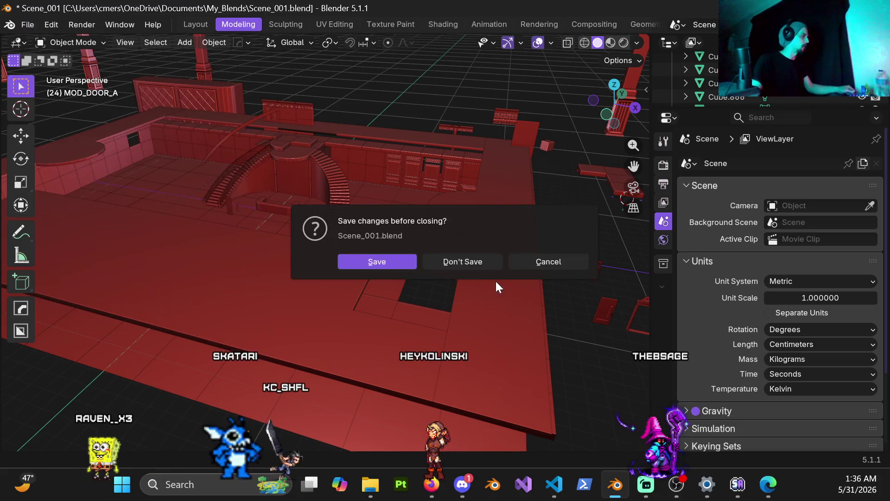
pyautogui.click(460, 260)
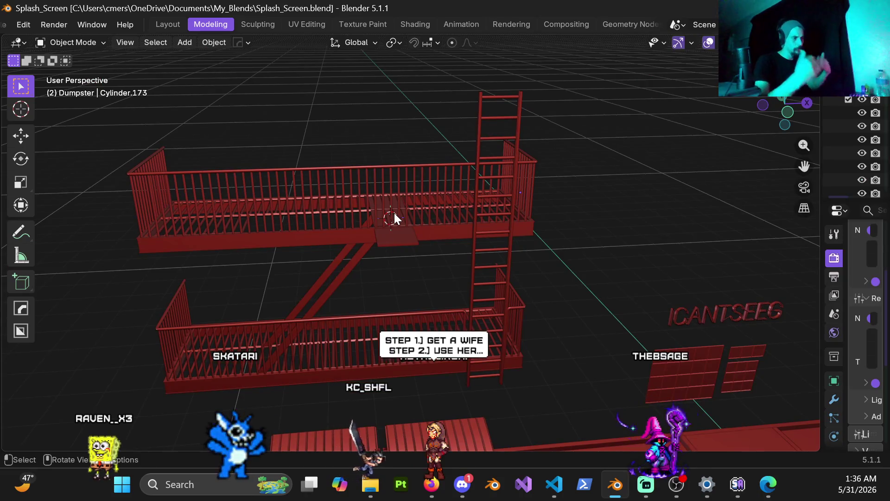
# Delete the flat plate Cube.011 on the upper fire-escape platform.
pyautogui.scroll(-5, 394, 214)
pyautogui.moveTo(469, 266)
pyautogui.mouseDown(button='middle')
pyautogui.moveTo(395, 187)
pyautogui.moveTo(435, 260)
pyautogui.mouseUp(button='middle')
pyautogui.scroll(5, 435, 260)
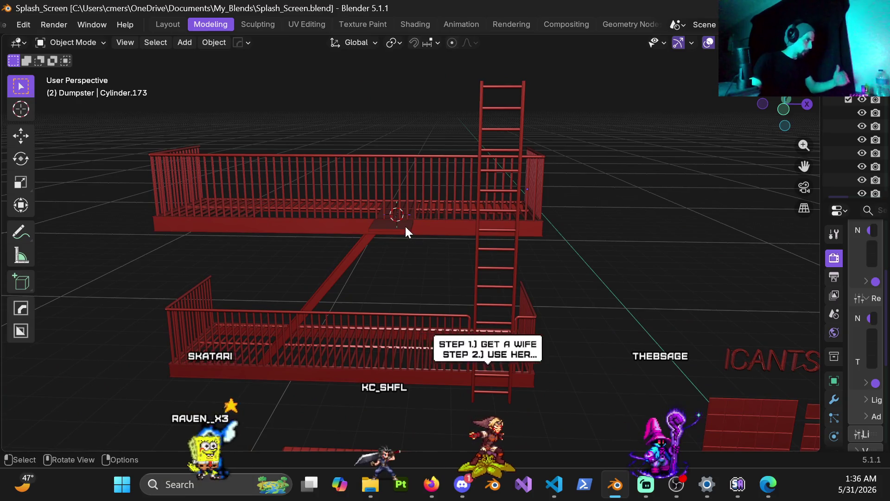
pyautogui.click(405, 226)
pyautogui.scroll(5, 419, 255)
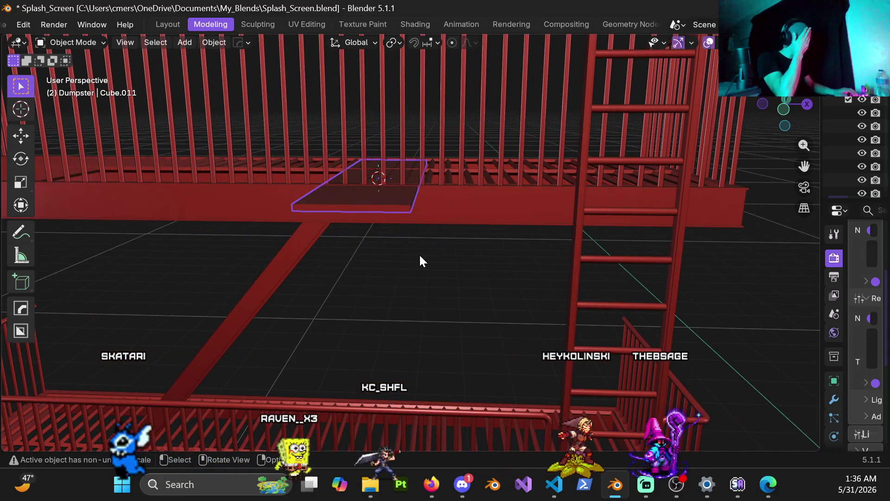
pyautogui.moveTo(370, 227)
pyautogui.mouseDown(button='middle')
pyautogui.moveTo(416, 225)
pyautogui.moveTo(472, 194)
pyautogui.moveTo(509, 254)
pyautogui.moveTo(474, 238)
pyautogui.moveTo(483, 228)
pyautogui.mouseUp(button='middle')
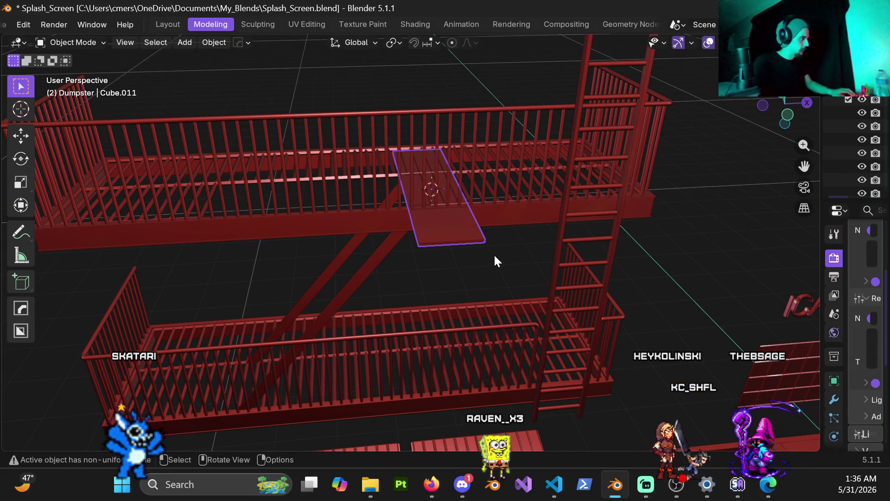
pyautogui.press('x')
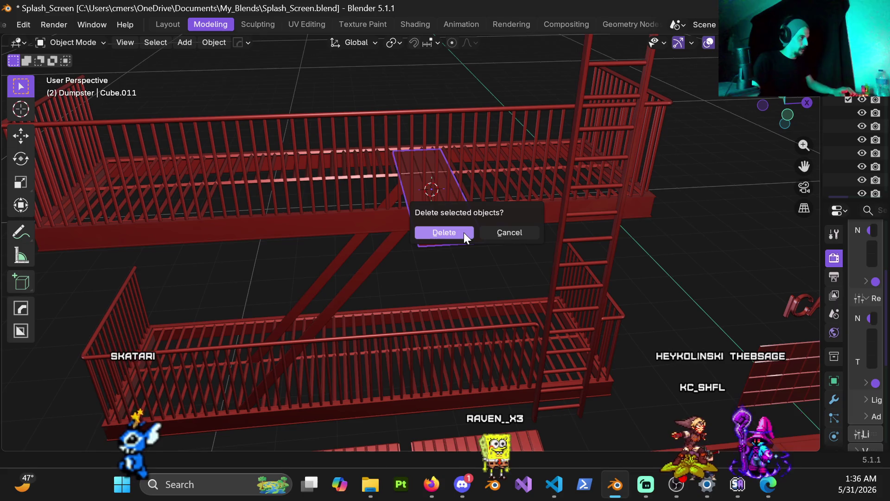
pyautogui.click(464, 233)
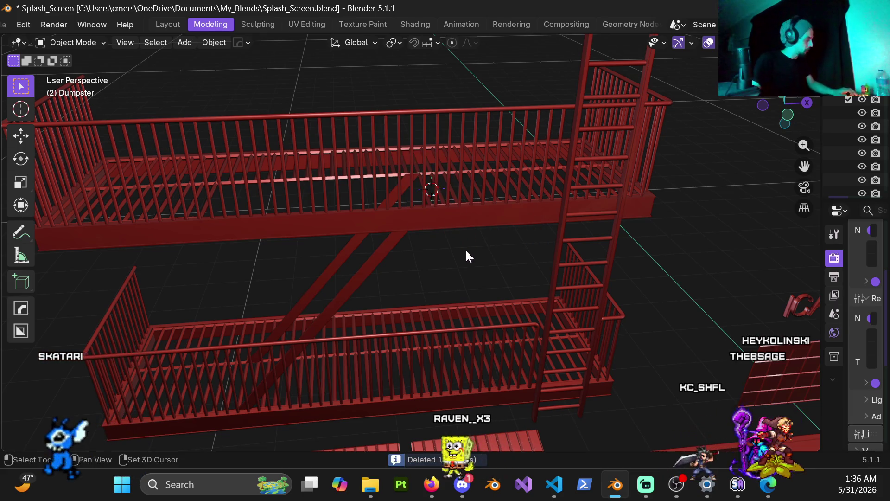
pyautogui.hotkey('shift', 'a')
# Add a 2 m cube at X -6.85, Y 8.85, Z 5.28 m, undoing a mistaken circle.
pyautogui.moveTo(439, 192)
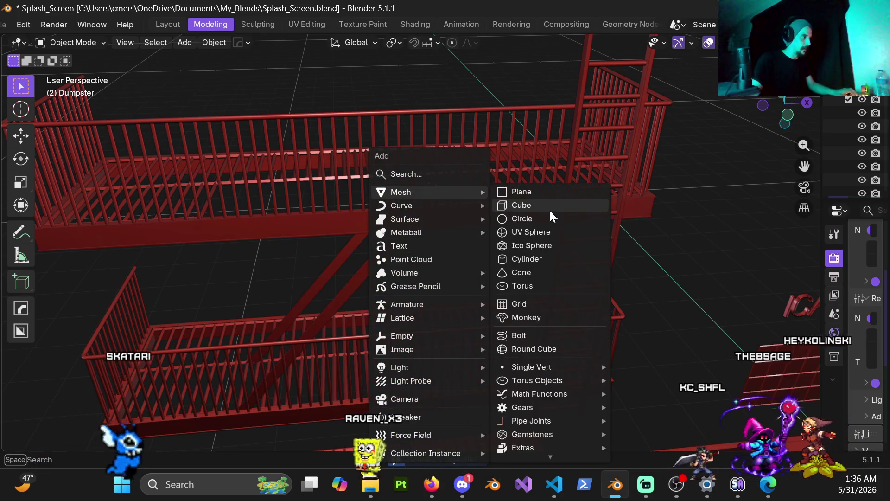
pyautogui.click(548, 210)
pyautogui.hotkey('ctrl', 'z')
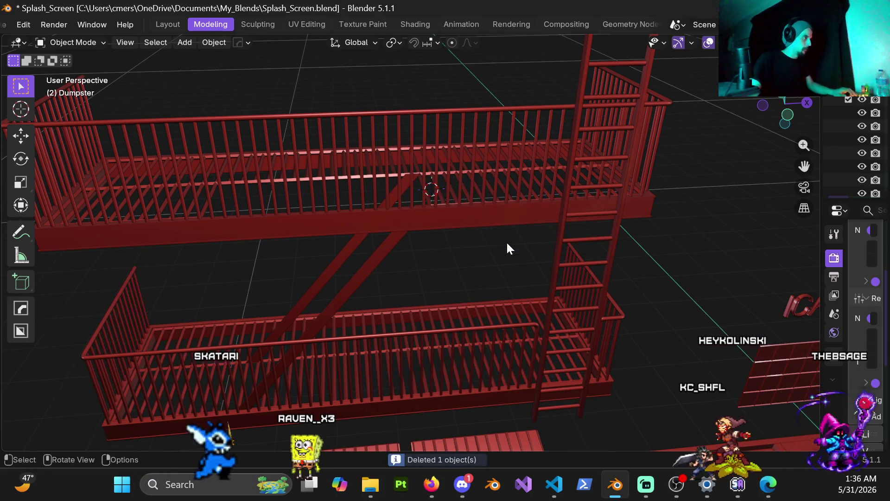
pyautogui.hotkey('shift', 'a')
pyautogui.moveTo(452, 193)
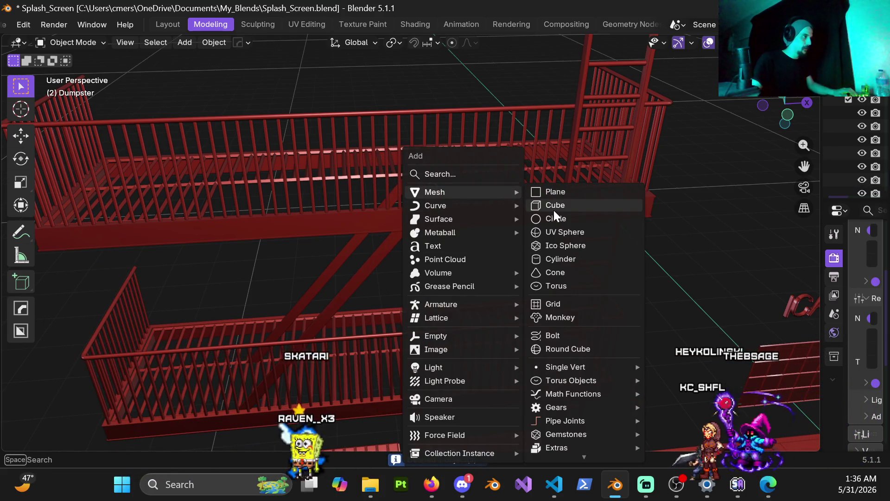
pyautogui.click(554, 208)
pyautogui.scroll(-3, 504, 240)
pyautogui.moveTo(465, 268); pyautogui.dragTo(464, 230, button='middle')
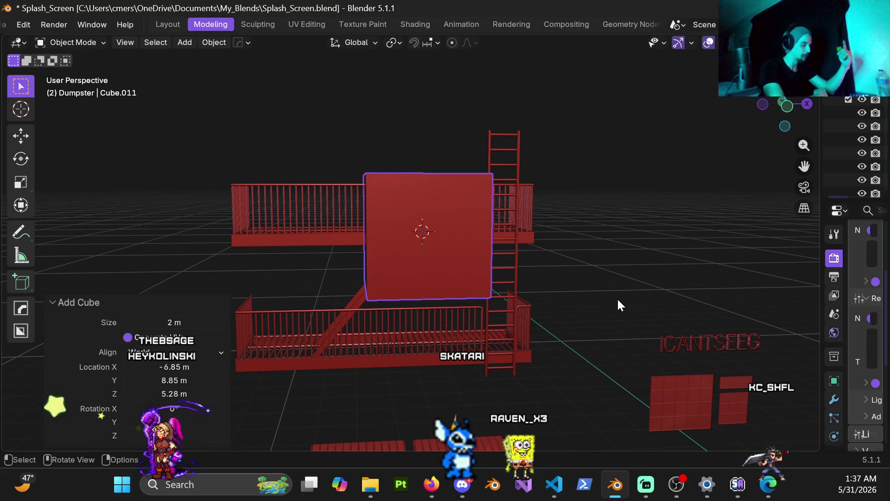
pyautogui.moveTo(466, 198)
pyautogui.mouseDown(button='middle')
pyautogui.moveTo(527, 211)
pyautogui.moveTo(420, 151)
pyautogui.mouseUp(button='middle')
pyautogui.moveTo(432, 231); pyautogui.dragTo(474, 245, button='middle')
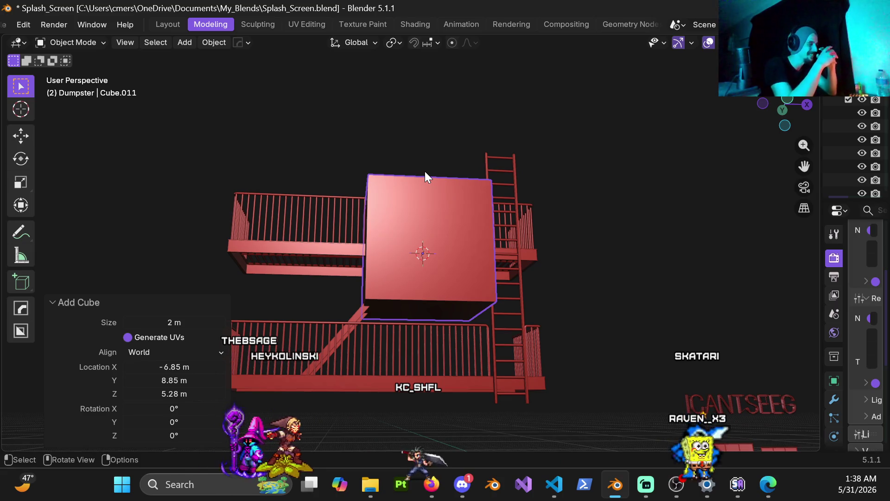
pyautogui.moveTo(437, 248); pyautogui.dragTo(434, 266, button='middle')
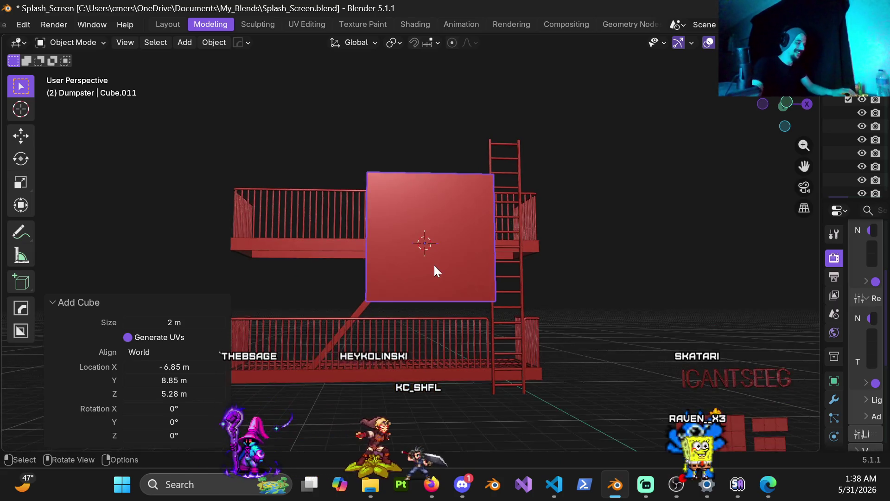
# In front orthographic view, scale the cube along Z to 0.1 into a thin slab.
pyautogui.press('KP_1')
pyautogui.press('s')
pyautogui.press('z')
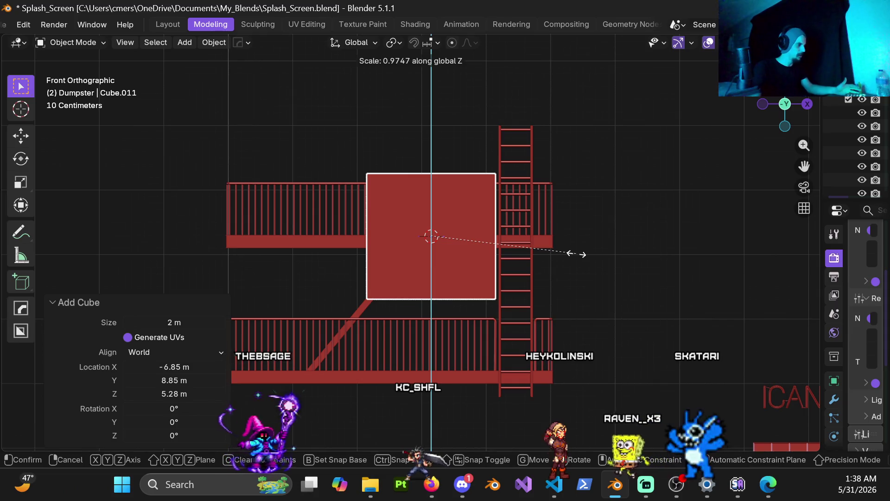
pyautogui.write('.')
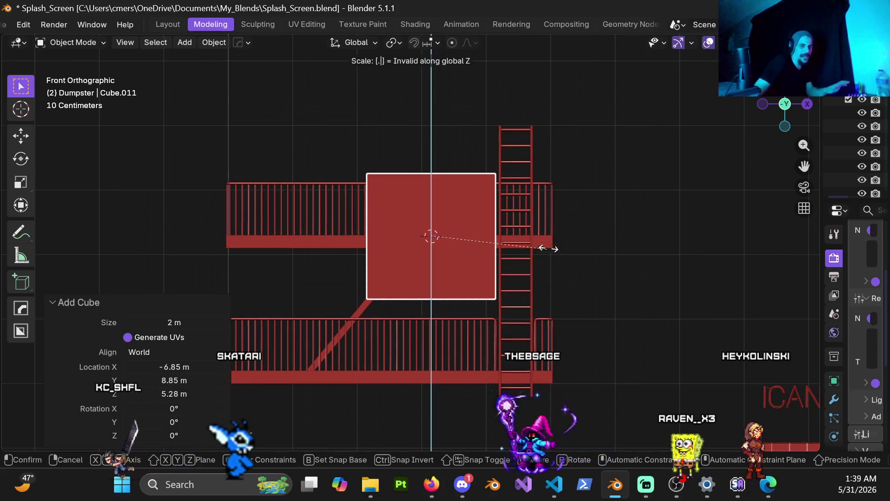
pyautogui.rightClick(575, 252)
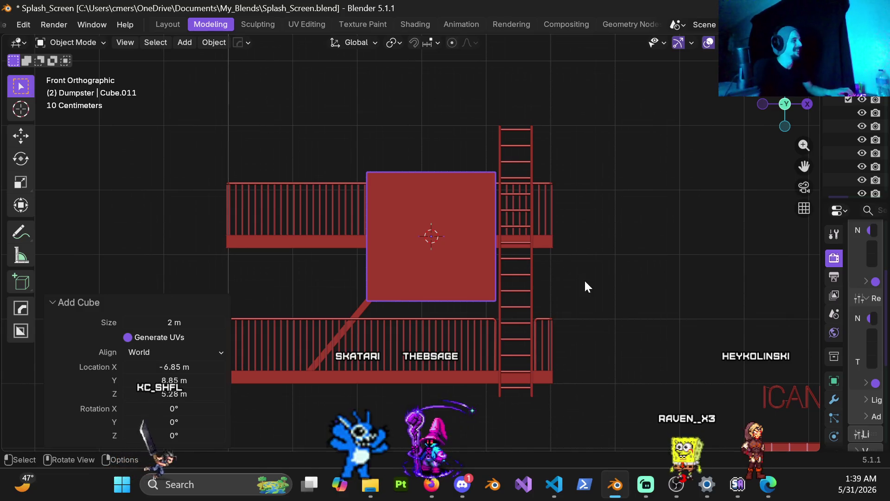
pyautogui.press('s')
pyautogui.press('z')
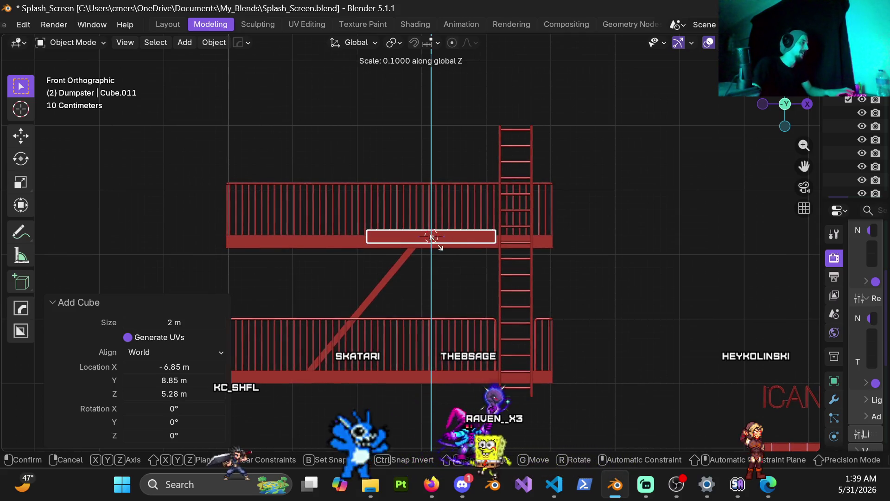
pyautogui.click(435, 238)
# Redo the flattening at Z scale 0.015, then set Scale Z to 0.02.
pyautogui.scroll(4, 505, 301)
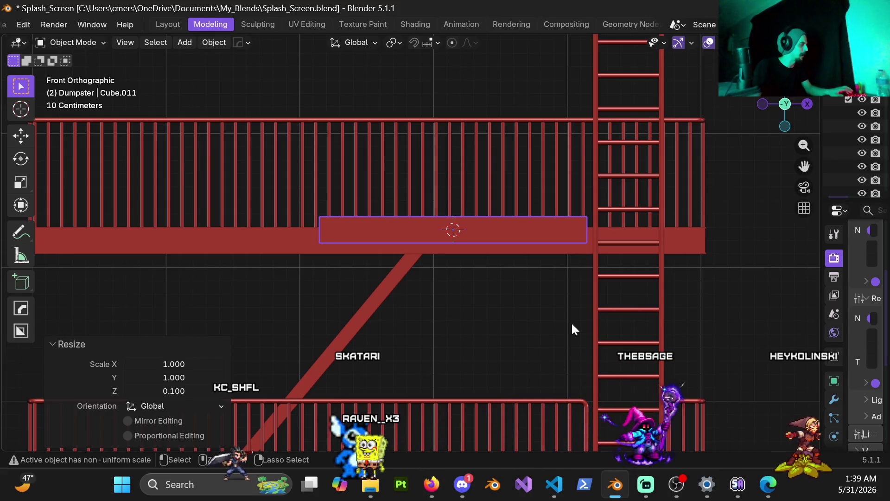
pyautogui.hotkey('ctrl', 'z')
pyautogui.write('sz')
pyautogui.write('.')
pyautogui.write('1')
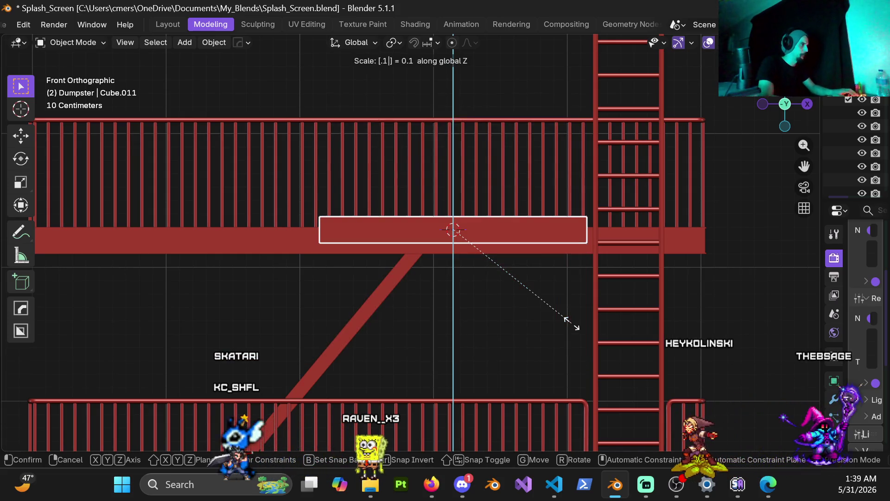
pyautogui.press('BackSpace')
pyautogui.write('0')
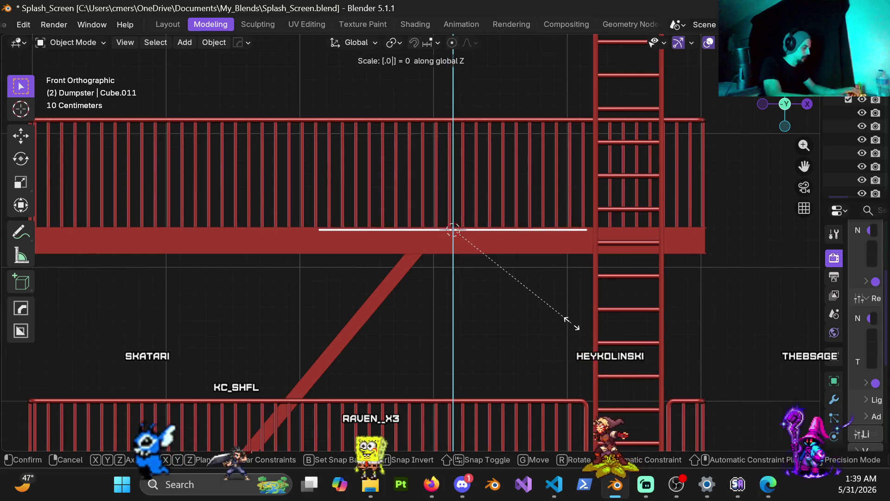
pyautogui.write('15')
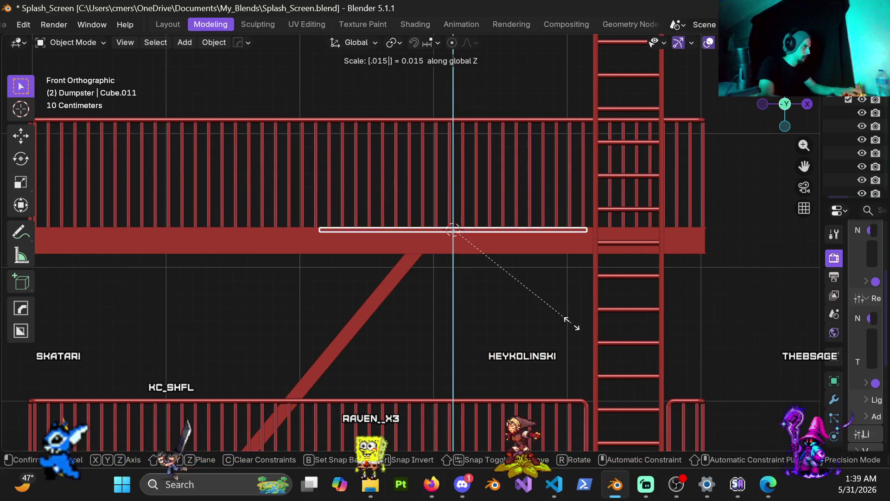
pyautogui.press('Return')
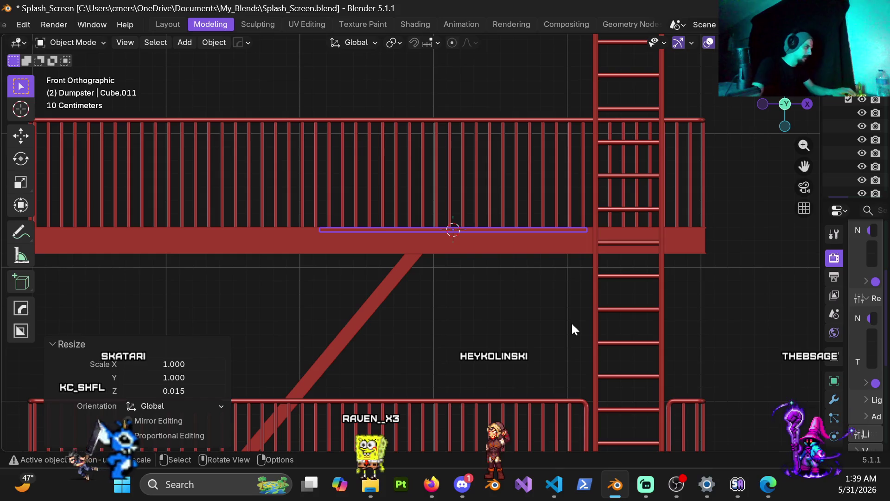
pyautogui.scroll(-1, 506, 258)
pyautogui.scroll(2, 449, 249)
pyautogui.moveTo(449, 249)
pyautogui.mouseDown(button='middle')
pyautogui.moveTo(445, 240)
pyautogui.moveTo(488, 258)
pyautogui.moveTo(479, 242)
pyautogui.moveTo(463, 246)
pyautogui.mouseUp(button='middle')
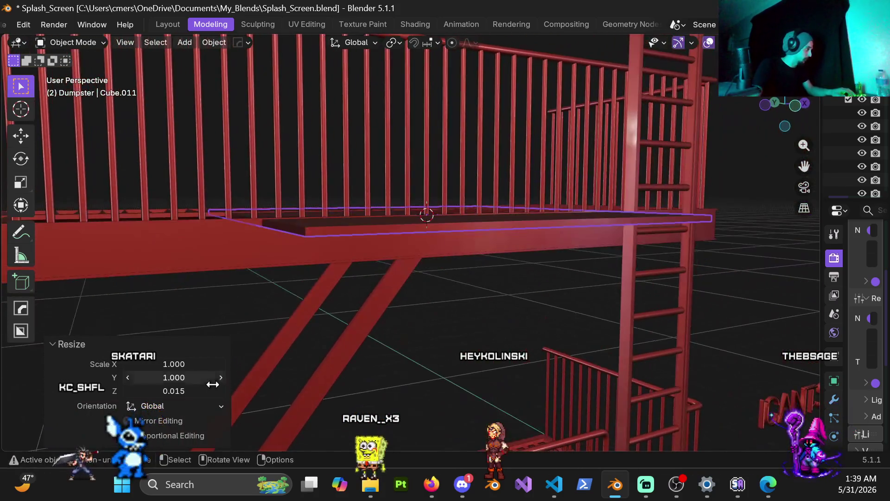
pyautogui.click(179, 390)
pyautogui.write('0.02')
pyautogui.press('Return')
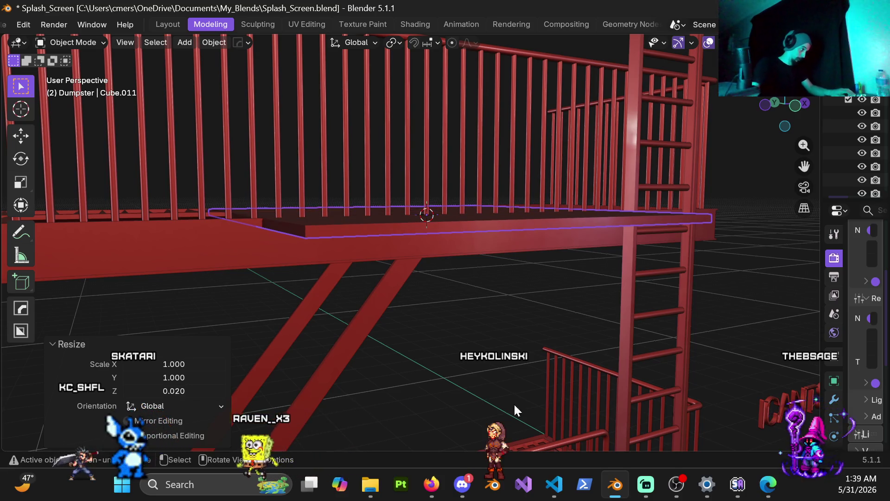
pyautogui.moveTo(457, 264); pyautogui.dragTo(429, 257, button='middle')
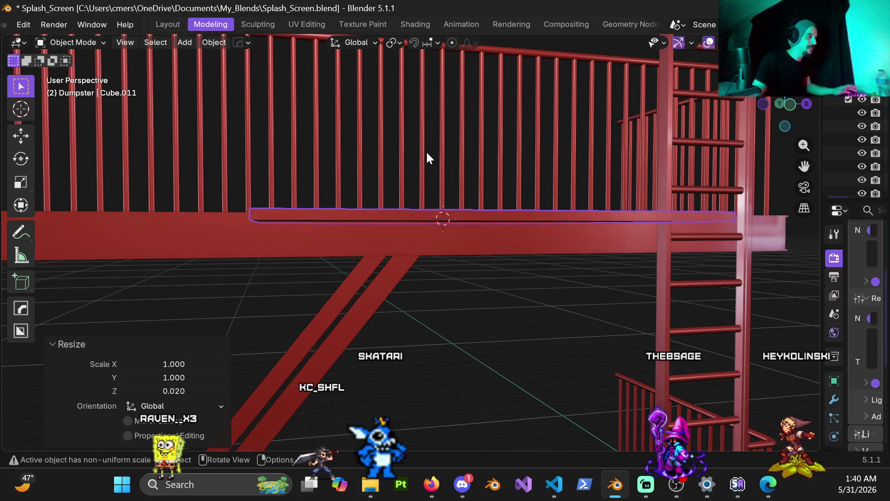
pyautogui.scroll(-2, 402, 235)
pyautogui.moveTo(403, 235); pyautogui.dragTo(387, 249, button='middle')
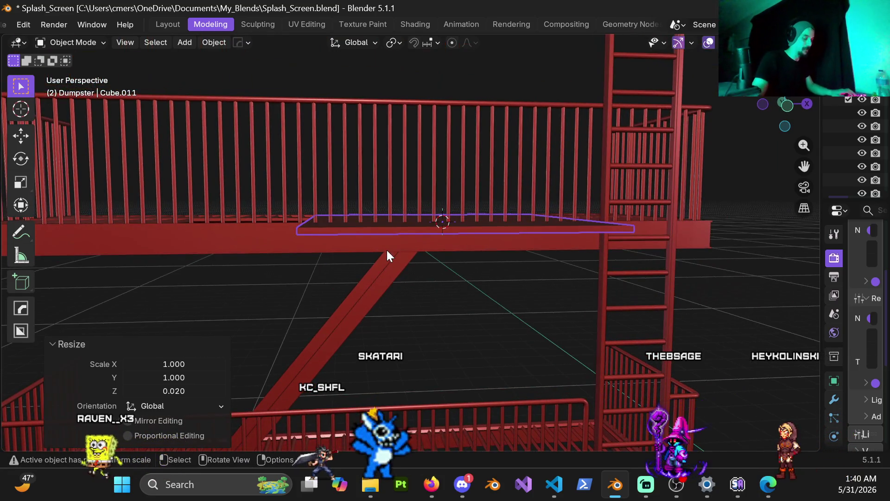
pyautogui.press('KP_7')
pyautogui.scroll(-5, 243, 274)
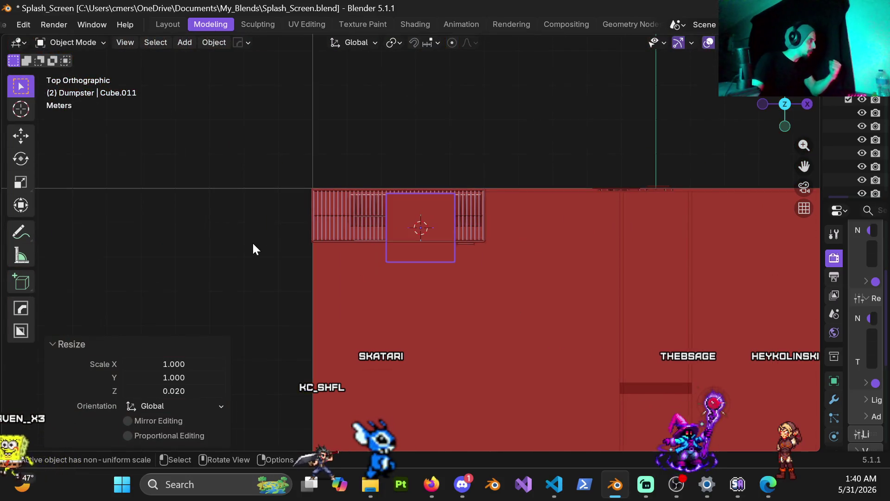
pyautogui.scroll(4, 254, 248)
pyautogui.moveTo(368, 185)
pyautogui.mouseDown(button='middle')
pyautogui.moveTo(473, 175)
pyautogui.moveTo(470, 194)
pyautogui.mouseUp(button='middle')
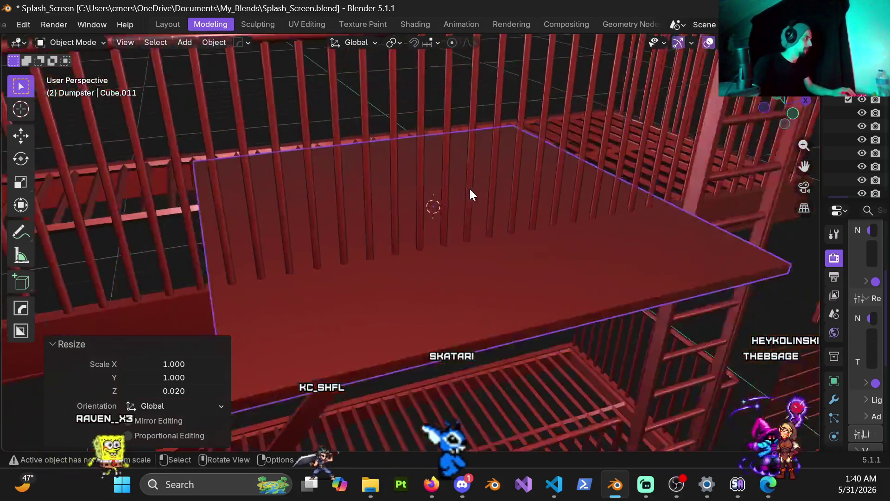
pyautogui.scroll(-5, 470, 194)
pyautogui.moveTo(419, 230)
pyautogui.mouseDown(button='middle')
pyautogui.moveTo(454, 185)
pyautogui.moveTo(466, 198)
pyautogui.moveTo(508, 139)
pyautogui.moveTo(551, 169)
pyautogui.moveTo(560, 164)
pyautogui.moveTo(479, 226)
pyautogui.mouseUp(button='middle')
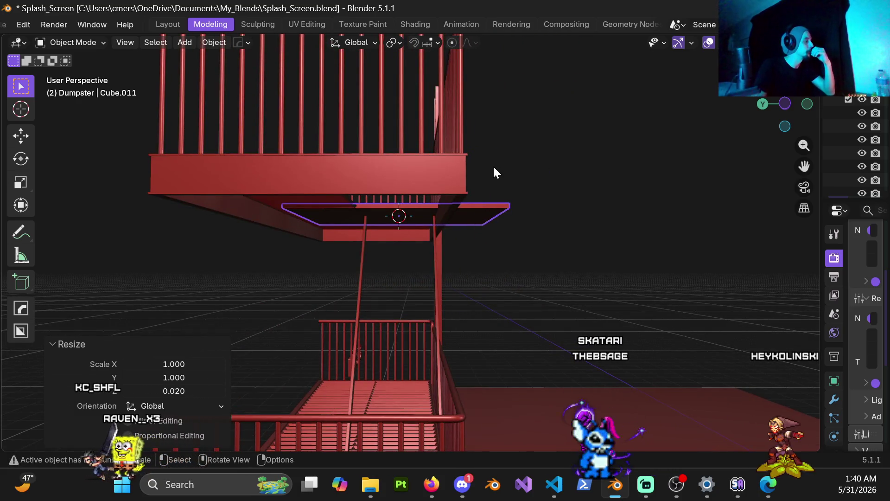
pyautogui.moveTo(396, 222)
pyautogui.mouseDown(button='middle')
pyautogui.moveTo(419, 212)
pyautogui.moveTo(403, 221)
pyautogui.moveTo(408, 213)
pyautogui.mouseUp(button='middle')
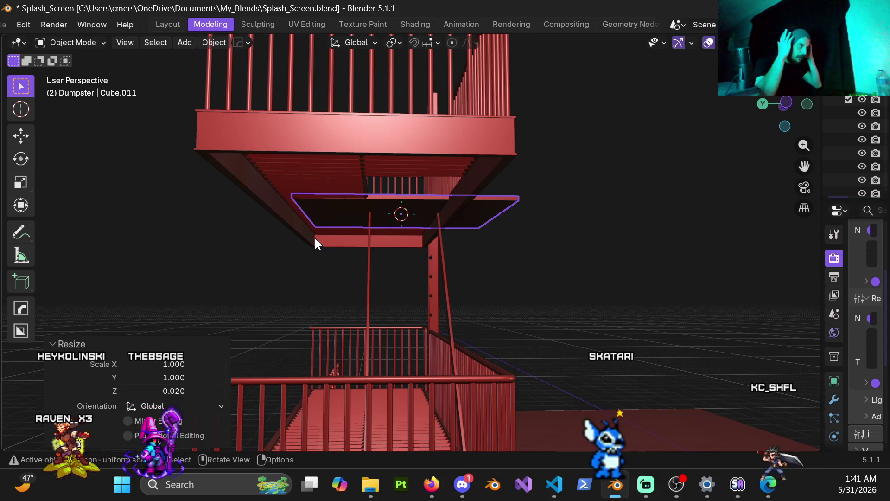
pyautogui.scroll(5, 386, 213)
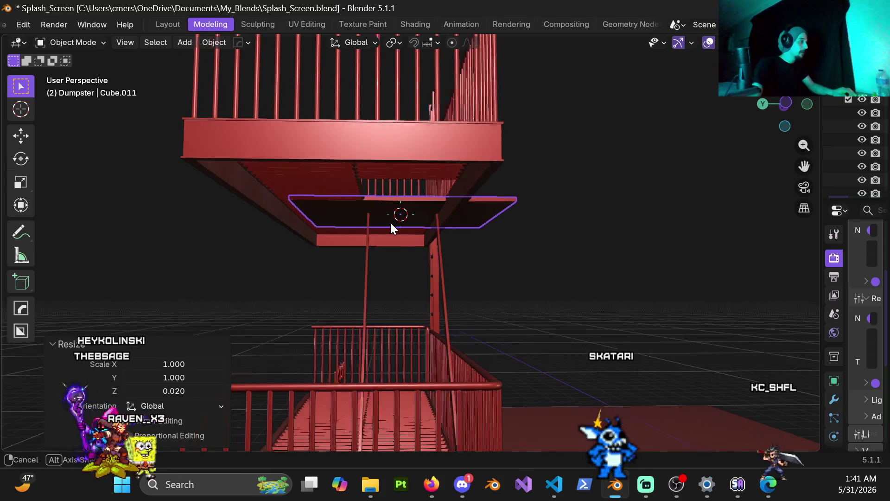
pyautogui.moveTo(387, 204)
pyautogui.mouseDown(button='middle')
pyautogui.moveTo(372, 227)
pyautogui.moveTo(422, 218)
pyautogui.moveTo(294, 220)
pyautogui.moveTo(391, 280)
pyautogui.moveTo(335, 273)
pyautogui.moveTo(371, 278)
pyautogui.moveTo(367, 260)
pyautogui.moveTo(444, 256)
pyautogui.moveTo(396, 242)
pyautogui.moveTo(401, 249)
pyautogui.mouseUp(button='middle')
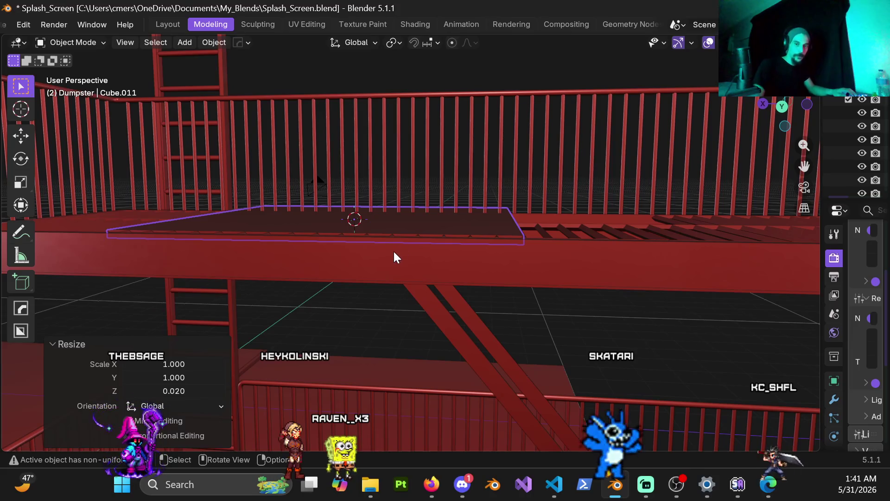
pyautogui.moveTo(457, 214)
pyautogui.mouseDown(button='middle')
pyautogui.moveTo(405, 246)
pyautogui.moveTo(390, 237)
pyautogui.moveTo(425, 265)
pyautogui.moveTo(415, 224)
pyautogui.moveTo(448, 273)
pyautogui.moveTo(424, 258)
pyautogui.moveTo(498, 264)
pyautogui.moveTo(539, 290)
pyautogui.moveTo(425, 272)
pyautogui.moveTo(465, 266)
pyautogui.moveTo(450, 271)
pyautogui.mouseUp(button='middle')
pyautogui.scroll(5, 428, 246)
pyautogui.scroll(-5, 429, 251)
pyautogui.scroll(-3, 508, 284)
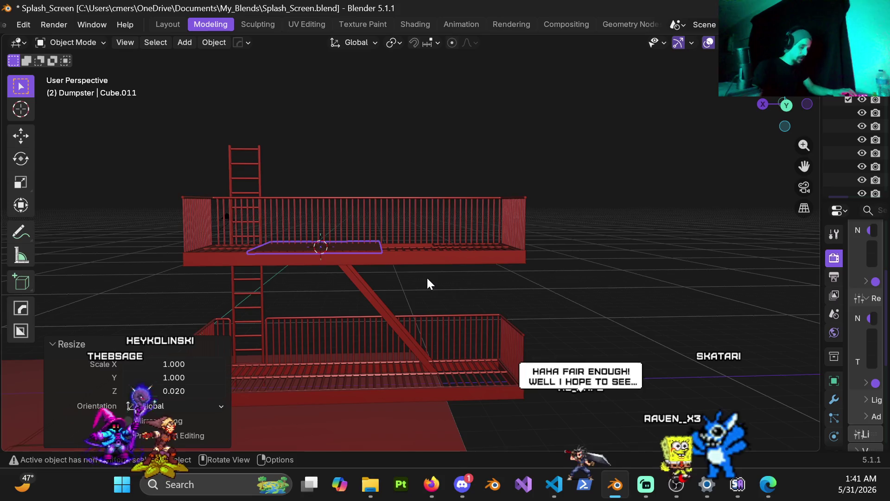
pyautogui.press('KP_1')
pyautogui.press('g')
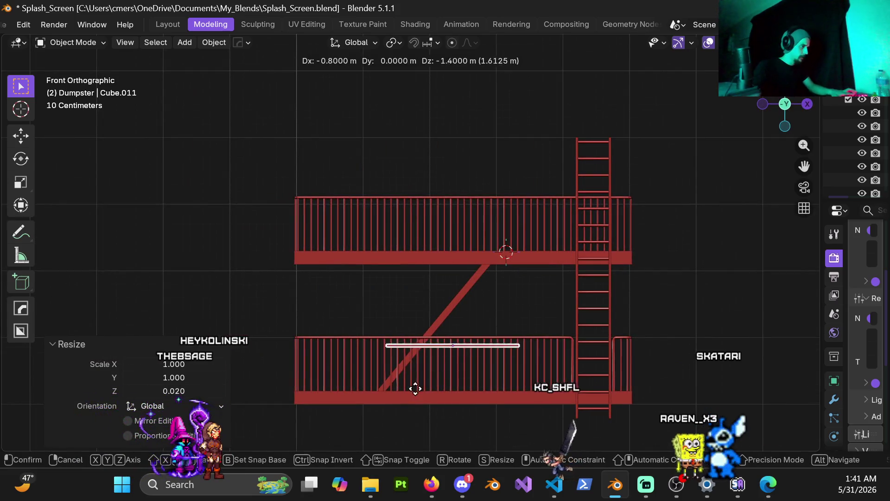
# Place the thin plate onto the diagonal brace above the lower landing.
pyautogui.click(388, 391)
pyautogui.scroll(7, 379, 250)
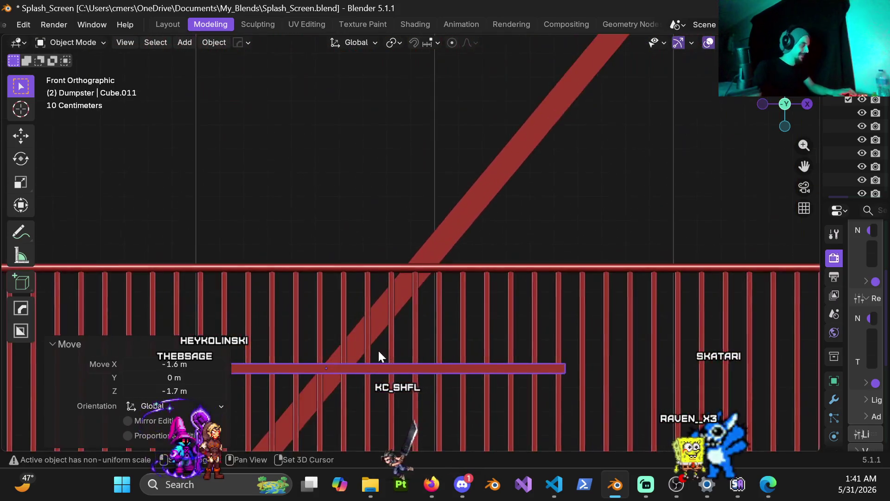
pyautogui.scroll(2, 386, 322)
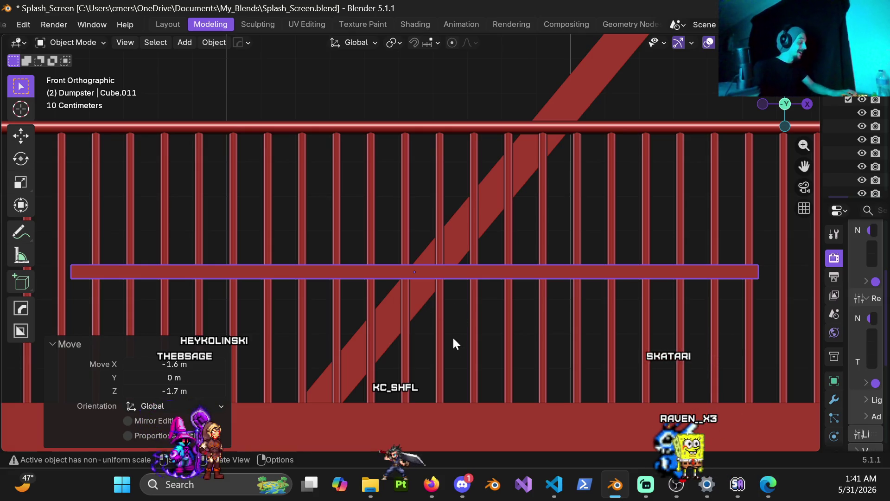
# Shift the plate 0.04 m along the X axis.
pyautogui.press('g')
pyautogui.press('x')
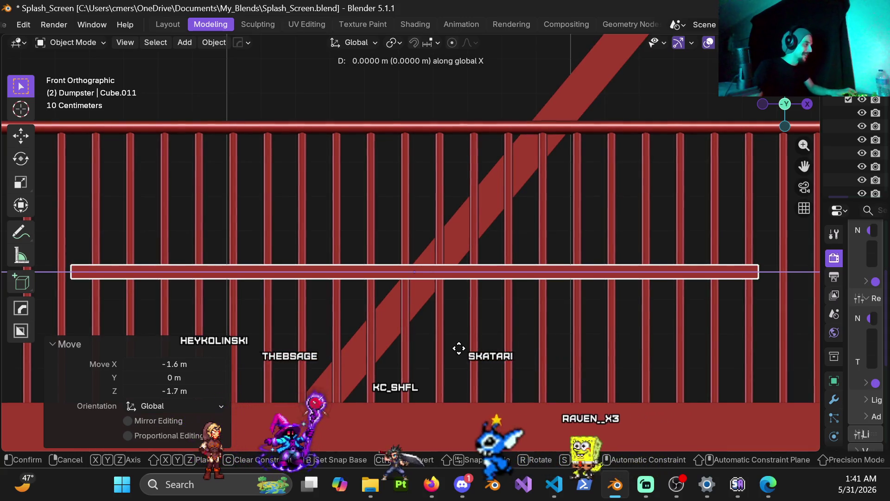
pyautogui.press('Escape')
pyautogui.scroll(6, 466, 349)
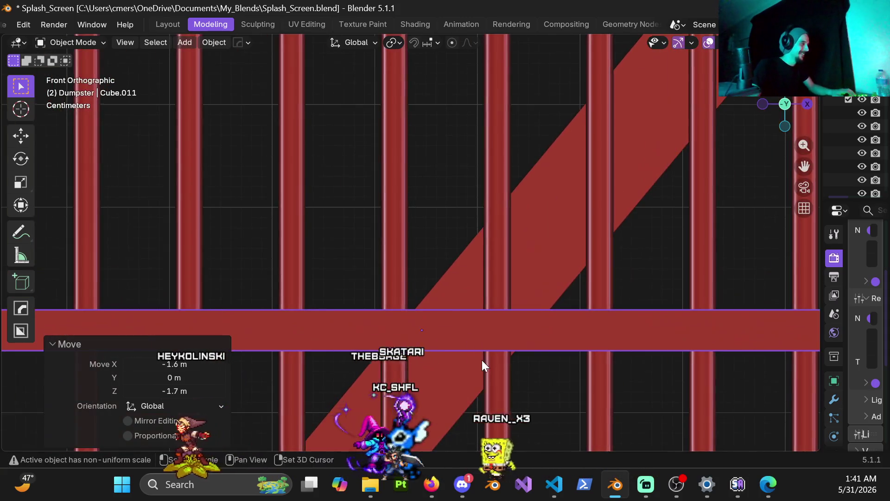
pyautogui.keyDown('shift'); pyautogui.moveTo(482, 360); pyautogui.dragTo(428, 277, button='middle'); pyautogui.keyUp('shift')
pyautogui.press('g')
pyautogui.press('x')
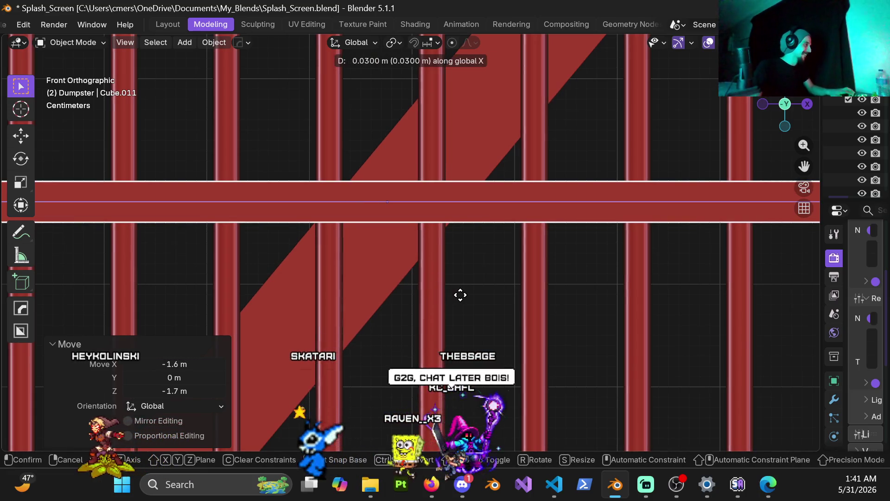
pyautogui.click(460, 295)
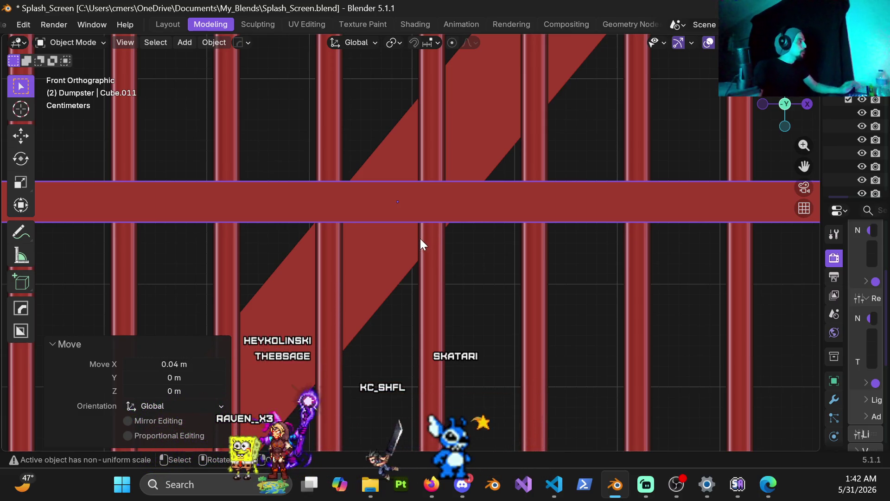
# Scale the long bar Cube.011 along X to 0.08, making a slim strip across the brace.
pyautogui.scroll(-6, 420, 239)
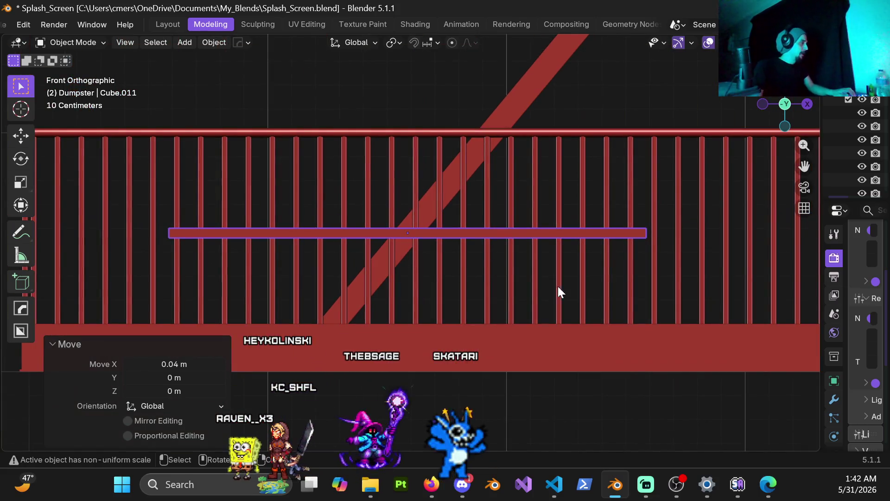
pyautogui.press('s')
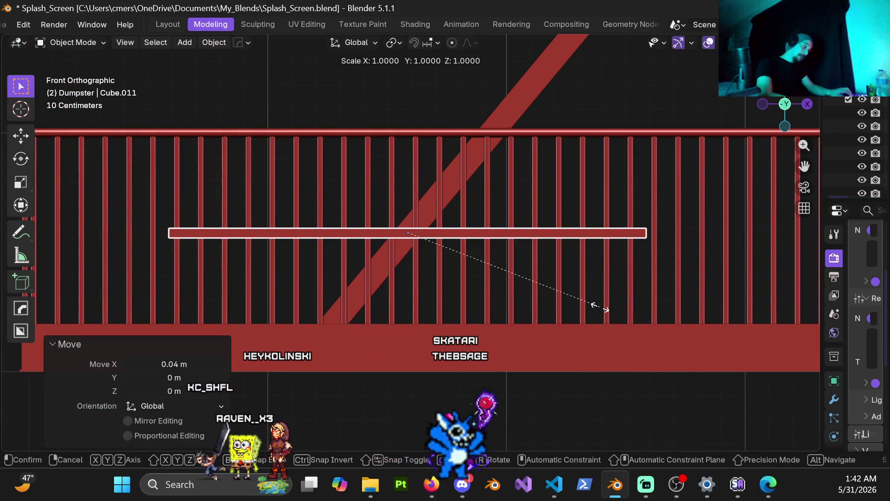
pyautogui.press('x')
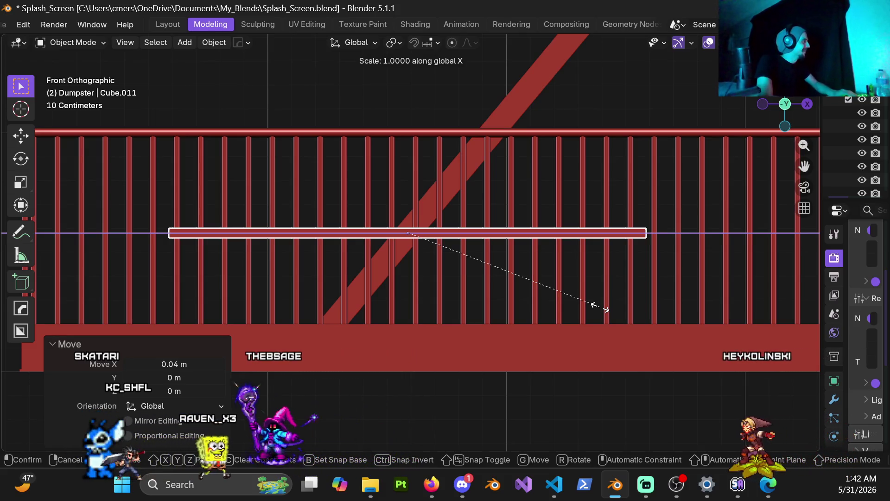
pyautogui.press('Escape')
pyautogui.press('s')
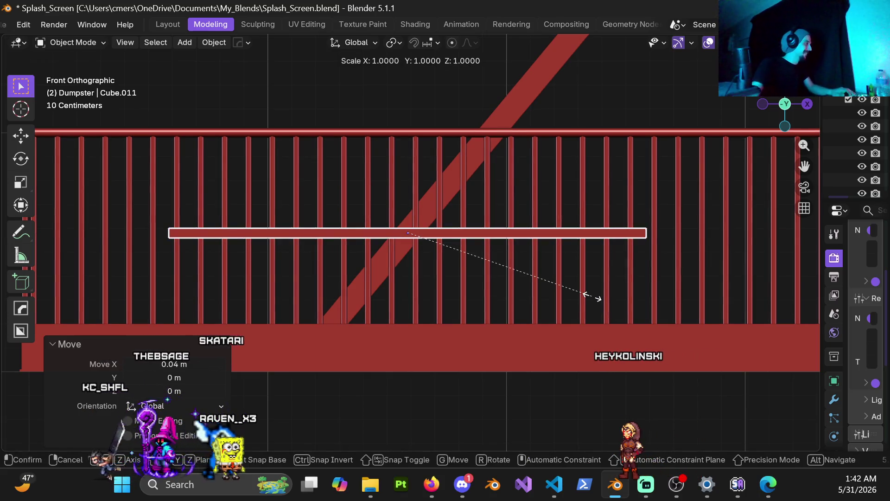
pyautogui.press('x')
pyautogui.write('.')
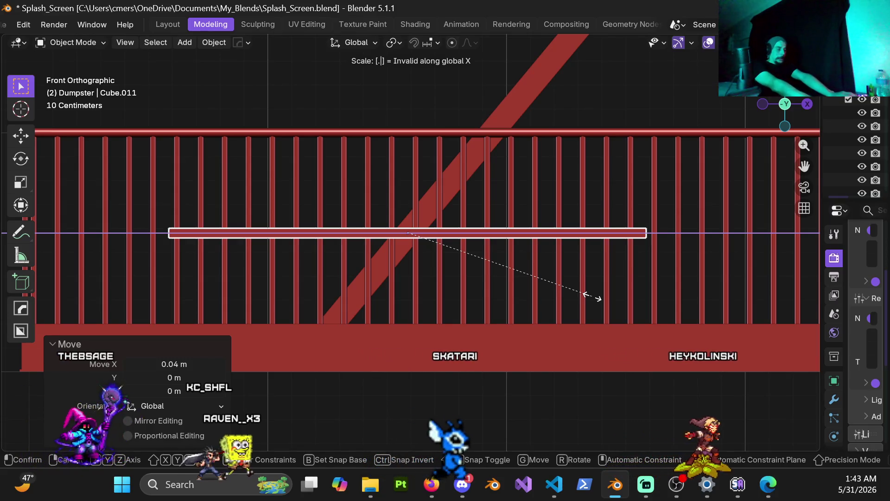
pyautogui.write('08')
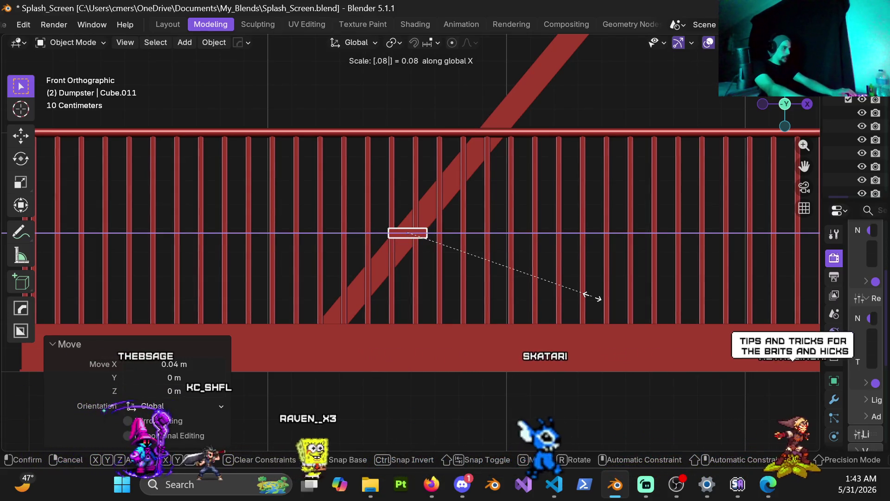
pyautogui.press('Return')
pyautogui.scroll(8, 341, 227)
pyautogui.moveTo(339, 213)
pyautogui.mouseDown(button='middle')
pyautogui.moveTo(412, 206)
pyautogui.moveTo(462, 266)
pyautogui.moveTo(365, 222)
pyautogui.moveTo(384, 227)
pyautogui.moveTo(386, 242)
pyautogui.moveTo(447, 215)
pyautogui.moveTo(385, 260)
pyautogui.moveTo(485, 232)
pyautogui.moveTo(402, 281)
pyautogui.moveTo(413, 287)
pyautogui.moveTo(427, 266)
pyautogui.moveTo(425, 282)
pyautogui.mouseUp(button='middle')
pyautogui.scroll(8, 443, 279)
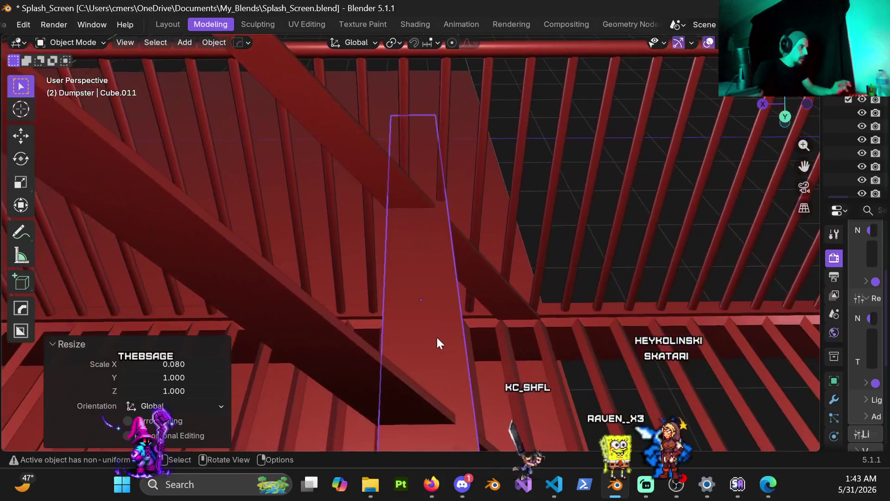
pyautogui.moveTo(437, 344); pyautogui.dragTo(452, 312, button='middle')
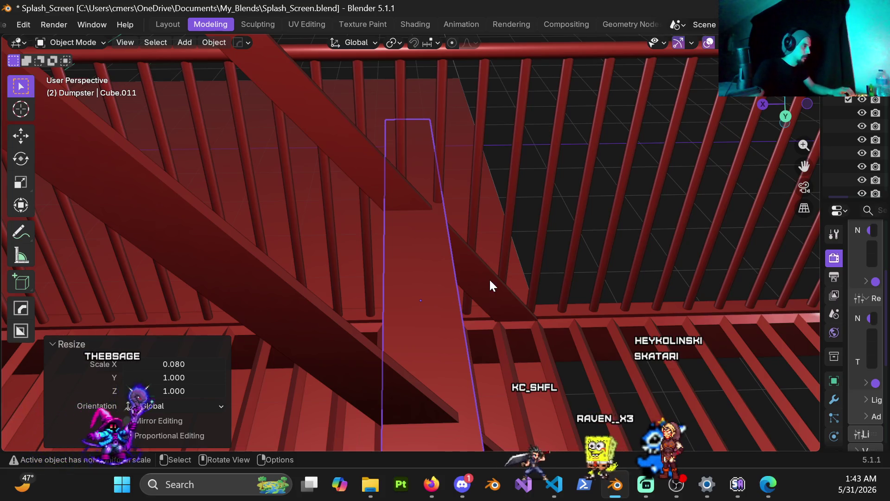
# Change the strip's X scale from 0.08 to 0.06 in the Resize panel.
pyautogui.click(194, 365)
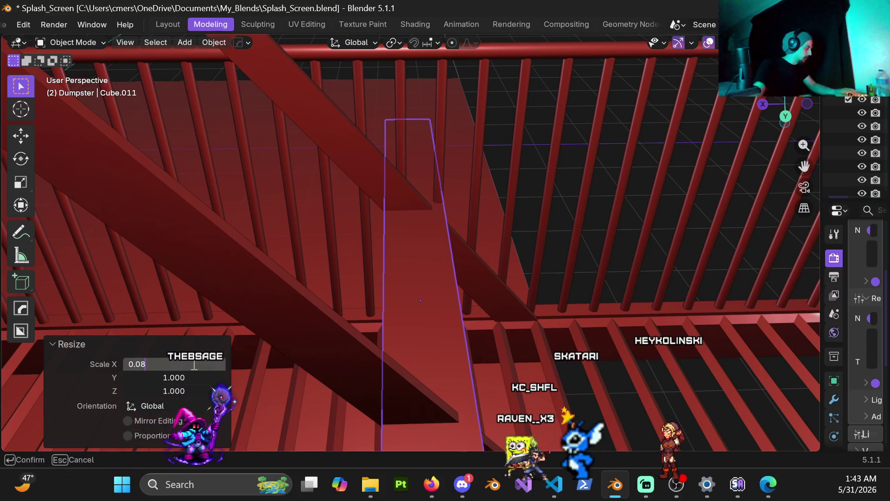
pyautogui.write('0.06')
pyautogui.press('Return')
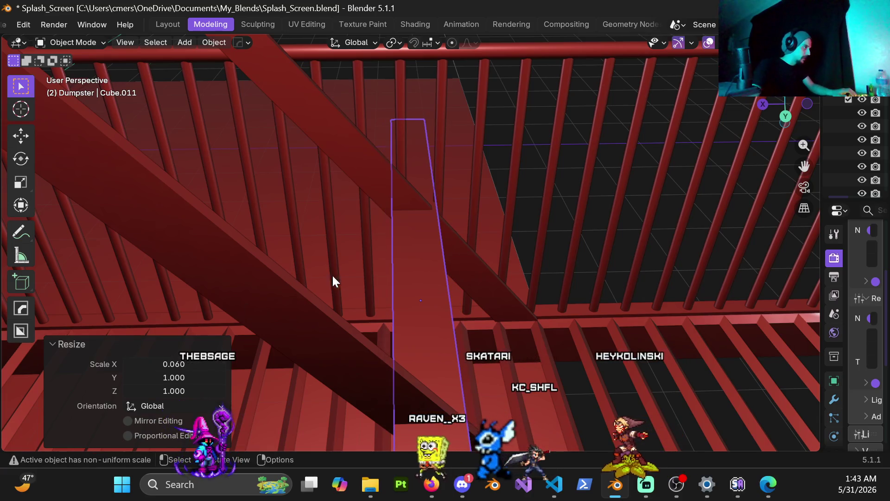
pyautogui.moveTo(432, 262)
pyautogui.mouseDown(button='middle')
pyautogui.moveTo(435, 230)
pyautogui.moveTo(423, 241)
pyautogui.moveTo(436, 235)
pyautogui.mouseUp(button='middle')
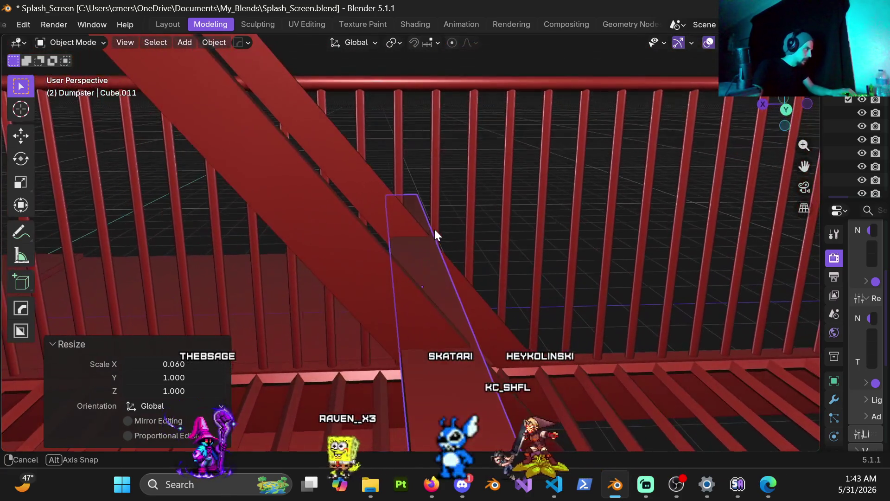
# Try a small X-axis nudge of the strip, then undo it.
pyautogui.press('g')
pyautogui.press('y')
pyautogui.press('x')
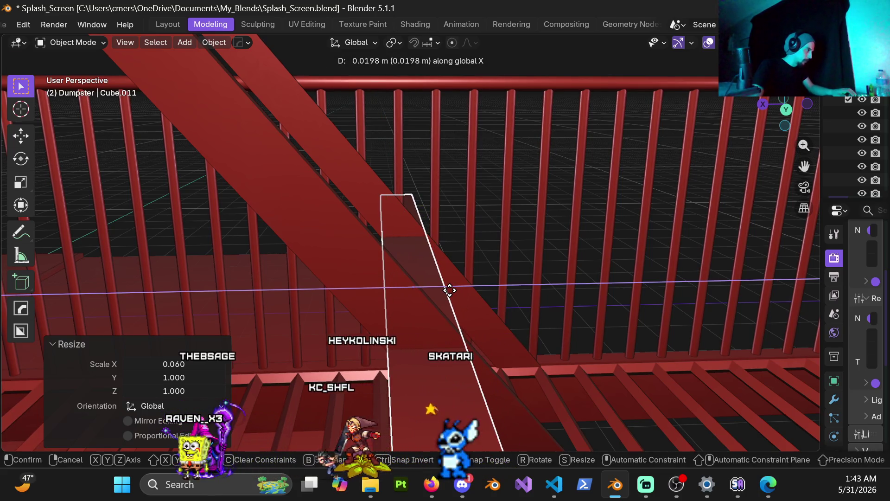
pyautogui.click(452, 290)
pyautogui.moveTo(451, 290)
pyautogui.mouseDown(button='middle')
pyautogui.moveTo(414, 346)
pyautogui.moveTo(440, 308)
pyautogui.moveTo(413, 276)
pyautogui.moveTo(402, 319)
pyautogui.moveTo(385, 315)
pyautogui.moveTo(407, 333)
pyautogui.moveTo(358, 363)
pyautogui.moveTo(378, 383)
pyautogui.moveTo(414, 370)
pyautogui.moveTo(401, 367)
pyautogui.mouseUp(button='middle')
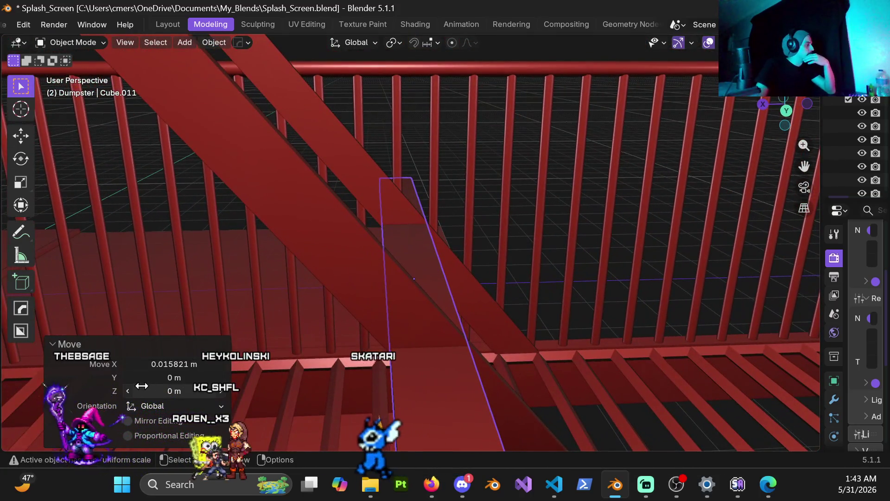
pyautogui.hotkey('ctrl', 'z')
pyautogui.hotkey('ctrl', 'z')
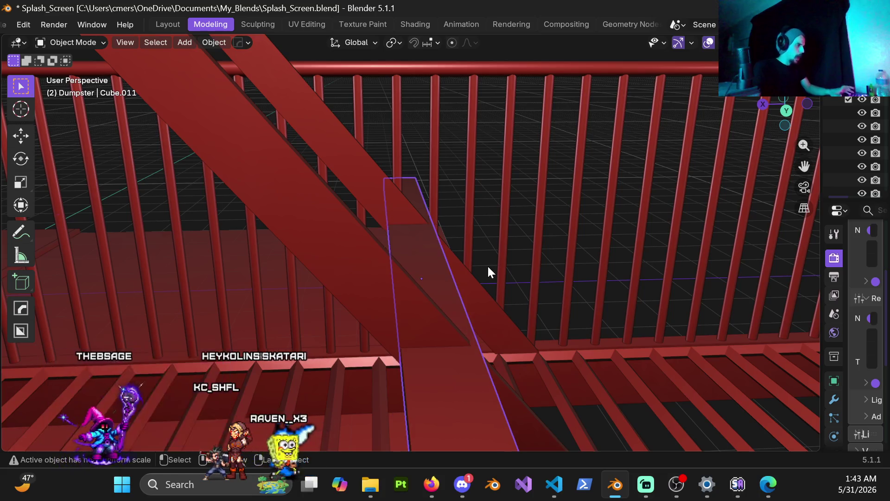
# Scale the restored wide plate down to 0.04 along X.
pyautogui.press('s')
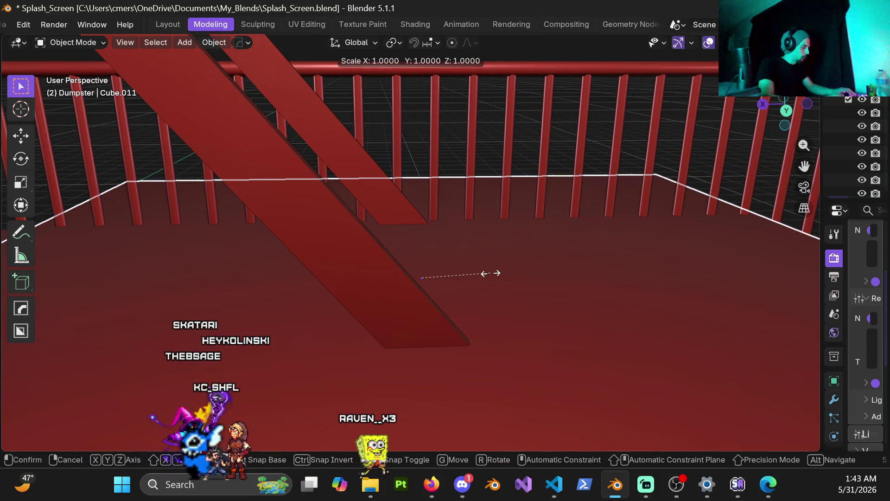
pyautogui.write('x')
pyautogui.write('.02')
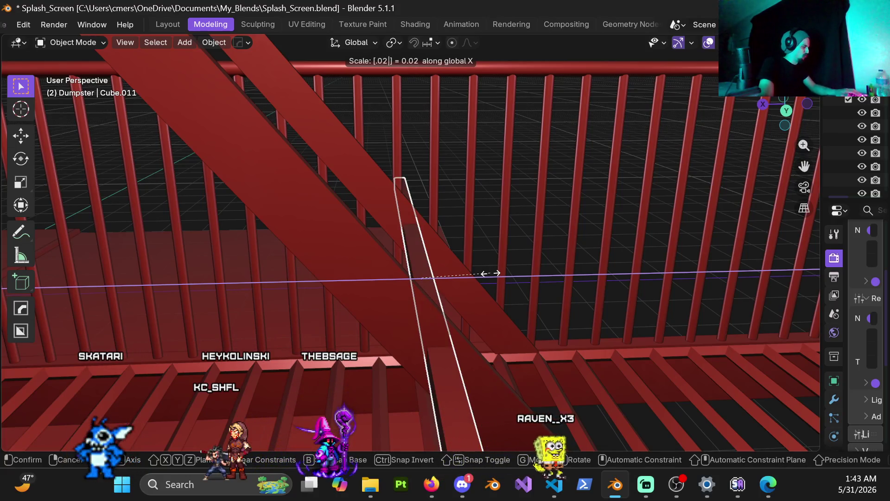
pyautogui.press('BackSpace')
pyautogui.write('4')
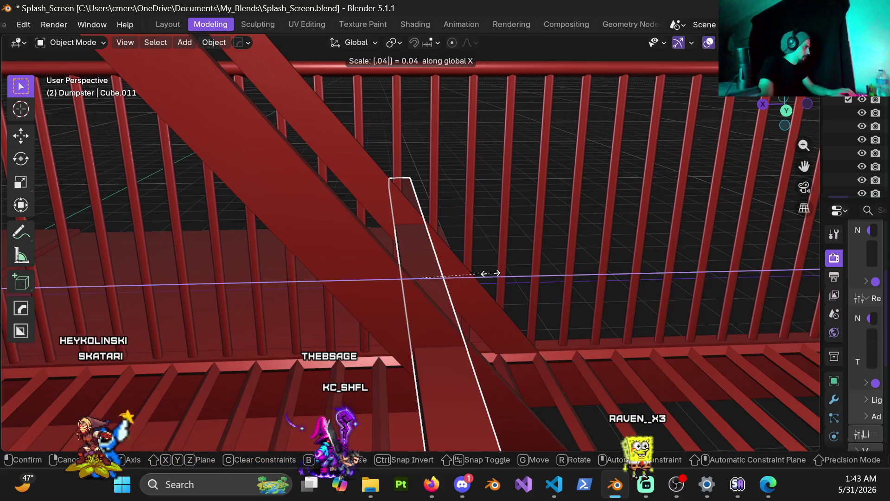
pyautogui.press('Return')
pyautogui.moveTo(423, 352)
pyautogui.mouseDown(button='middle')
pyautogui.moveTo(372, 291)
pyautogui.moveTo(372, 237)
pyautogui.moveTo(394, 237)
pyautogui.moveTo(345, 234)
pyautogui.moveTo(388, 249)
pyautogui.moveTo(329, 260)
pyautogui.moveTo(347, 258)
pyautogui.mouseUp(button='middle')
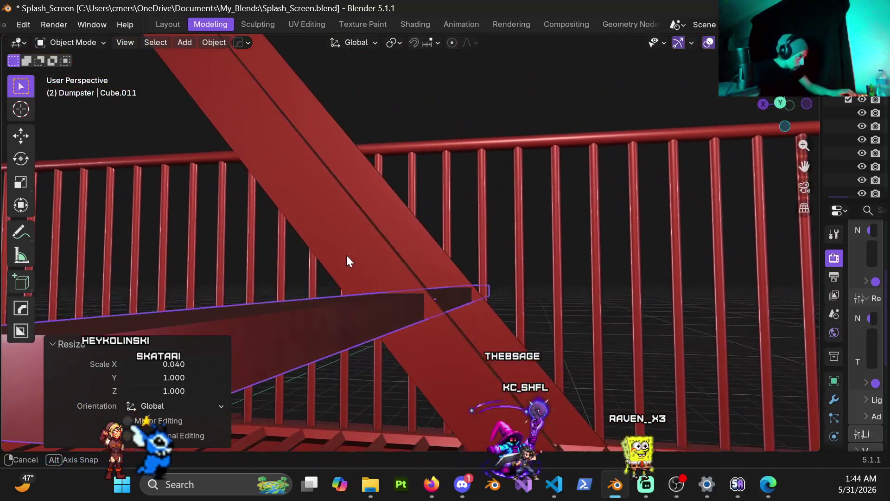
# Shorten the plate along Y, first to 0.4 and then to 0.868.
pyautogui.press('s')
pyautogui.press('Escape')
pyautogui.moveTo(428, 303)
pyautogui.mouseDown(button='middle')
pyautogui.moveTo(374, 334)
pyautogui.moveTo(446, 315)
pyautogui.moveTo(474, 329)
pyautogui.moveTo(463, 310)
pyautogui.moveTo(477, 292)
pyautogui.moveTo(460, 305)
pyautogui.moveTo(501, 313)
pyautogui.mouseUp(button='middle')
pyautogui.press('s')
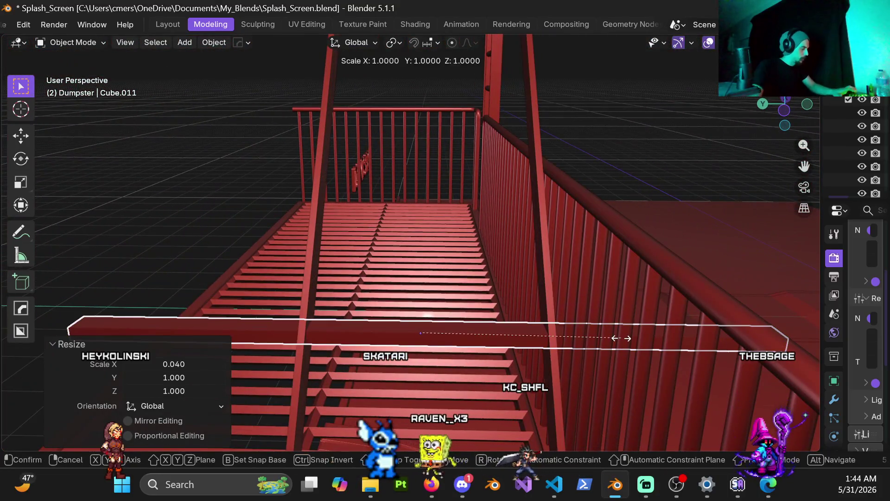
pyautogui.press('y')
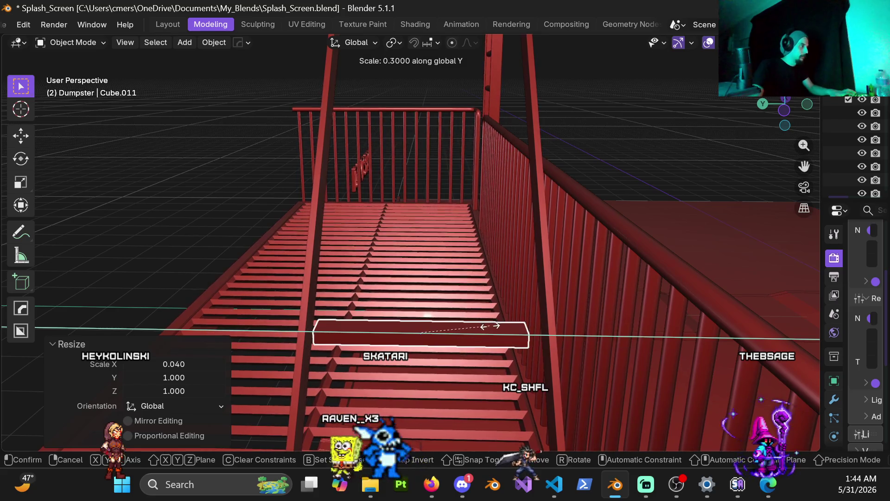
pyautogui.click(494, 329)
pyautogui.scroll(6, 525, 306)
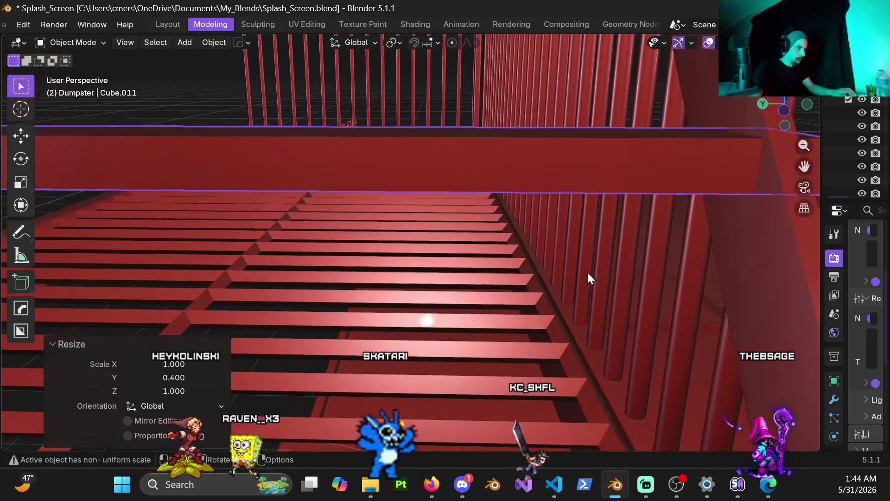
pyautogui.moveTo(588, 277)
pyautogui.mouseDown(button='middle')
pyautogui.moveTo(556, 234)
pyautogui.moveTo(629, 224)
pyautogui.moveTo(547, 249)
pyautogui.moveTo(525, 294)
pyautogui.moveTo(496, 290)
pyautogui.moveTo(480, 264)
pyautogui.moveTo(513, 282)
pyautogui.mouseUp(button='middle')
pyautogui.press('s')
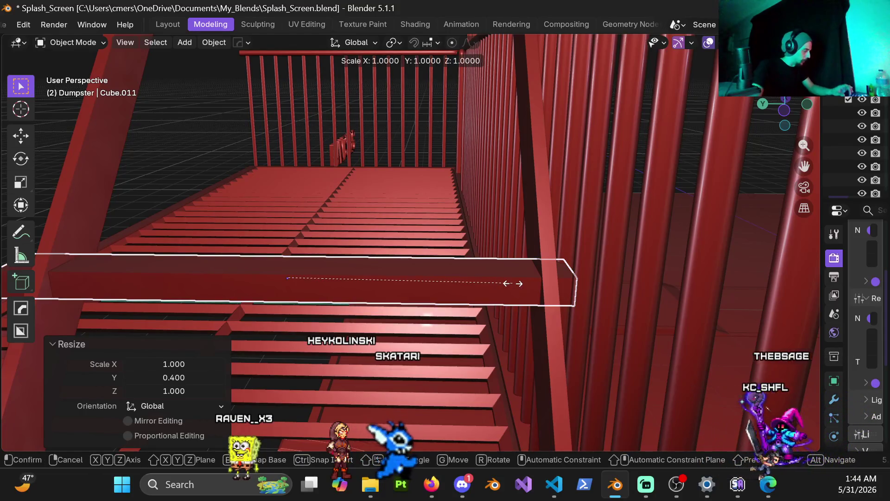
pyautogui.press('y')
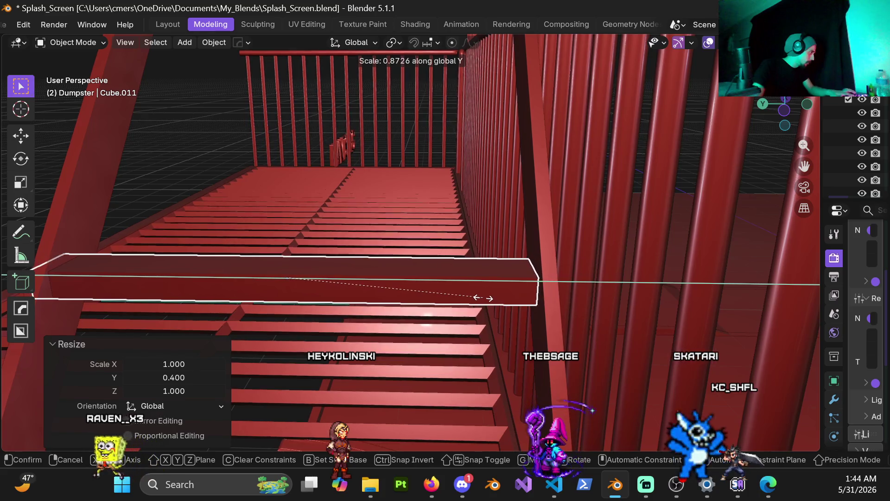
pyautogui.click(482, 297)
# Move the plate about 0.016 m back along Y.
pyautogui.press('g')
pyautogui.press('x')
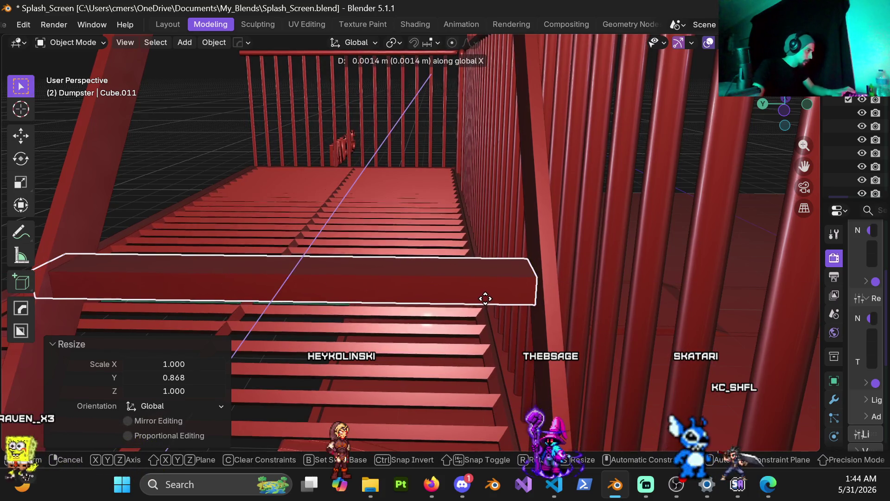
pyautogui.press('y')
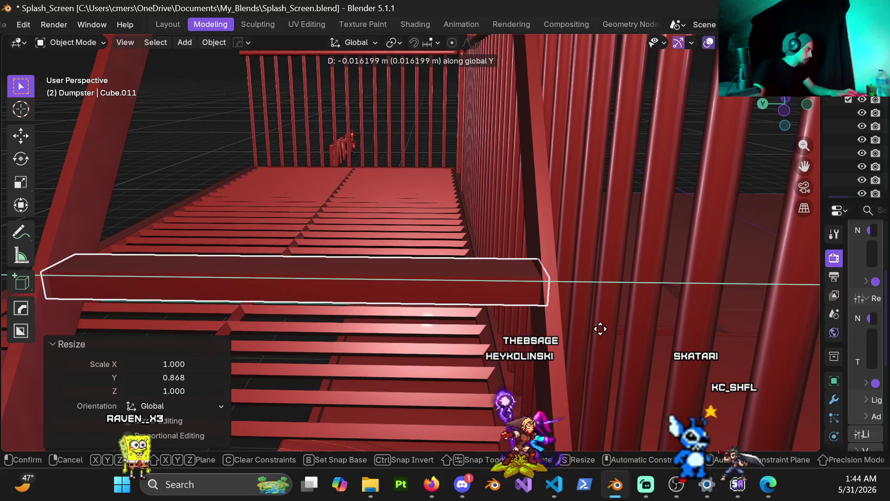
pyautogui.click(600, 328)
pyautogui.moveTo(296, 280)
pyautogui.mouseDown(button='middle')
pyautogui.moveTo(411, 282)
pyautogui.moveTo(419, 271)
pyautogui.moveTo(313, 291)
pyautogui.moveTo(350, 276)
pyautogui.moveTo(312, 262)
pyautogui.moveTo(383, 306)
pyautogui.moveTo(423, 285)
pyautogui.moveTo(544, 289)
pyautogui.moveTo(321, 285)
pyautogui.moveTo(383, 305)
pyautogui.mouseUp(button='middle')
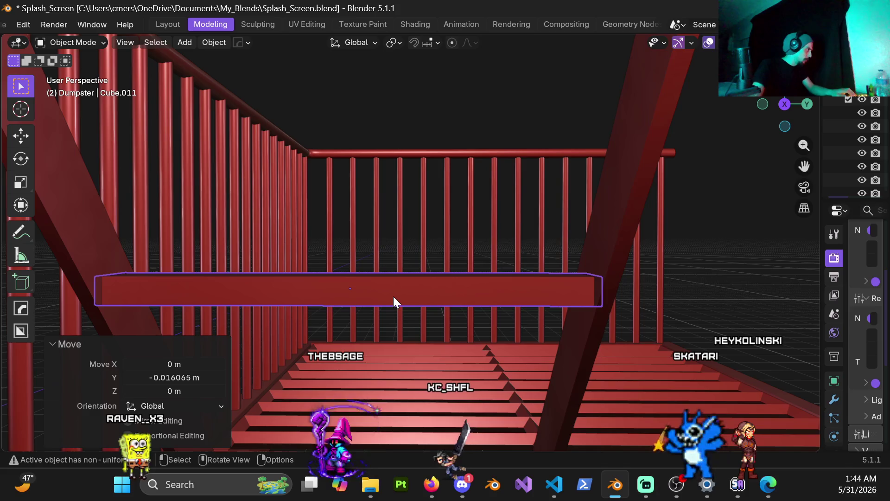
pyautogui.press('s')
pyautogui.press('z')
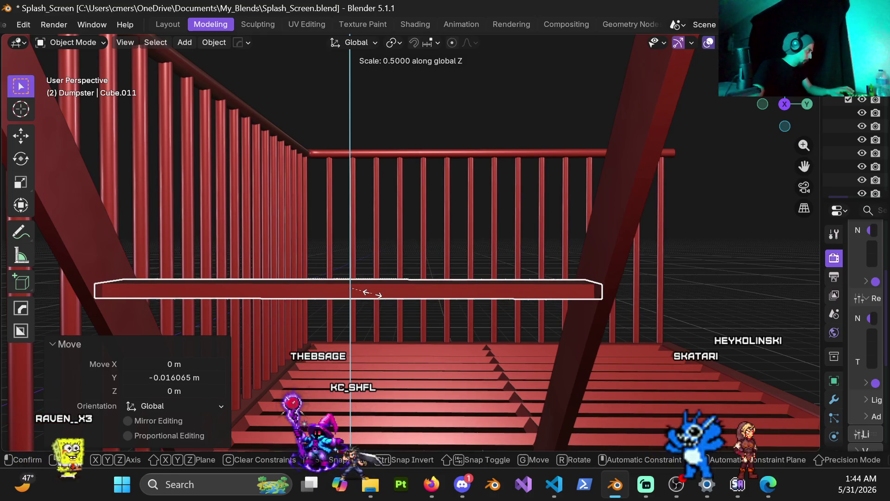
# Commit the plate's 0.5 Z scale, then select the diagonal brace beside it.
pyautogui.click(372, 292)
pyautogui.moveTo(372, 292)
pyautogui.mouseDown(button='middle')
pyautogui.moveTo(266, 317)
pyautogui.moveTo(147, 306)
pyautogui.moveTo(377, 311)
pyautogui.moveTo(372, 318)
pyautogui.moveTo(401, 303)
pyautogui.moveTo(399, 290)
pyautogui.mouseUp(button='middle')
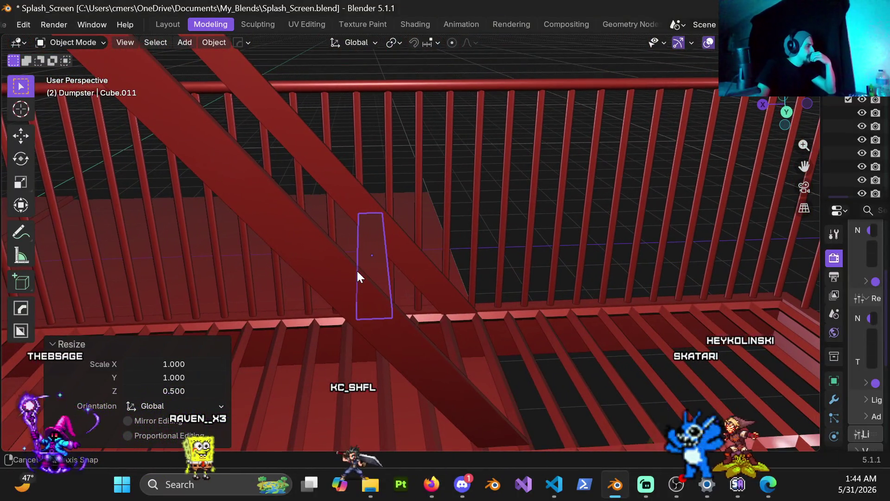
pyautogui.moveTo(357, 271); pyautogui.dragTo(360, 260, button='middle')
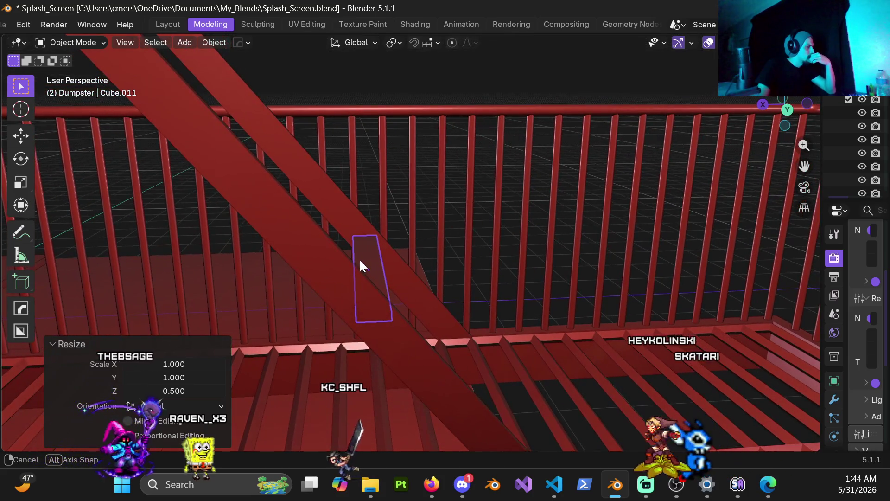
pyautogui.click(390, 330)
pyautogui.moveTo(391, 331)
pyautogui.mouseDown(button='middle')
pyautogui.moveTo(353, 301)
pyautogui.moveTo(297, 302)
pyautogui.moveTo(439, 287)
pyautogui.moveTo(304, 301)
pyautogui.moveTo(123, 286)
pyautogui.moveTo(216, 320)
pyautogui.moveTo(276, 299)
pyautogui.moveTo(223, 302)
pyautogui.moveTo(219, 288)
pyautogui.mouseUp(button='middle')
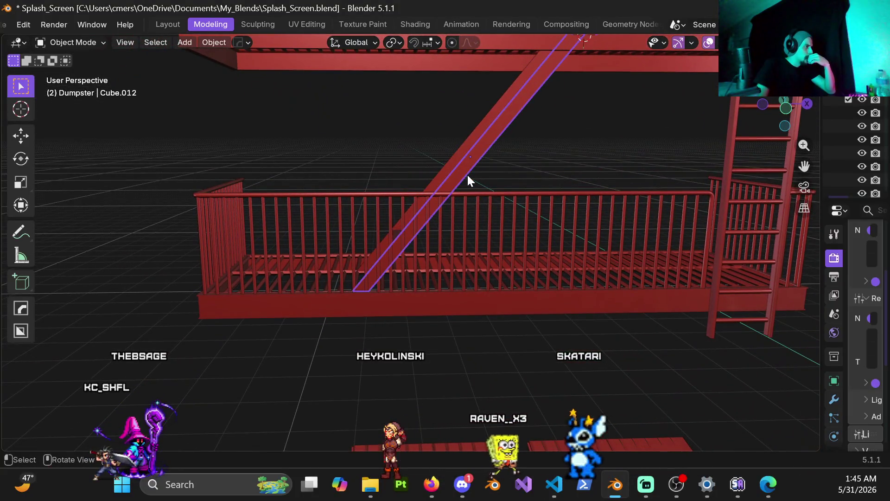
# In Edit Mode with wireframe shading, box-select the brace's bottom-end vertices.
pyautogui.hotkey('ctrl', 'Tab')
pyautogui.click(515, 199)
pyautogui.moveTo(527, 179)
pyautogui.mouseDown(button='middle')
pyautogui.moveTo(443, 254)
pyautogui.moveTo(454, 213)
pyautogui.moveTo(299, 288)
pyautogui.mouseUp(button='middle')
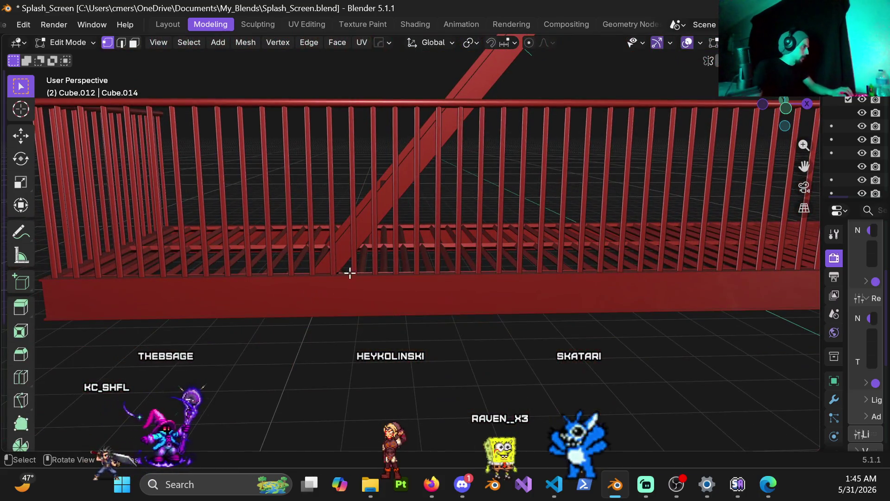
pyautogui.press('z')
pyautogui.moveTo(363, 298); pyautogui.dragTo(350, 286)
pyautogui.click(283, 300)
pyautogui.moveTo(350, 286)
pyautogui.mouseDown(button='middle')
pyautogui.moveTo(457, 207)
pyautogui.moveTo(374, 193)
pyautogui.moveTo(371, 157)
pyautogui.moveTo(440, 213)
pyautogui.moveTo(382, 206)
pyautogui.moveTo(361, 167)
pyautogui.moveTo(391, 195)
pyautogui.moveTo(359, 187)
pyautogui.moveTo(360, 139)
pyautogui.moveTo(319, 187)
pyautogui.mouseUp(button='middle')
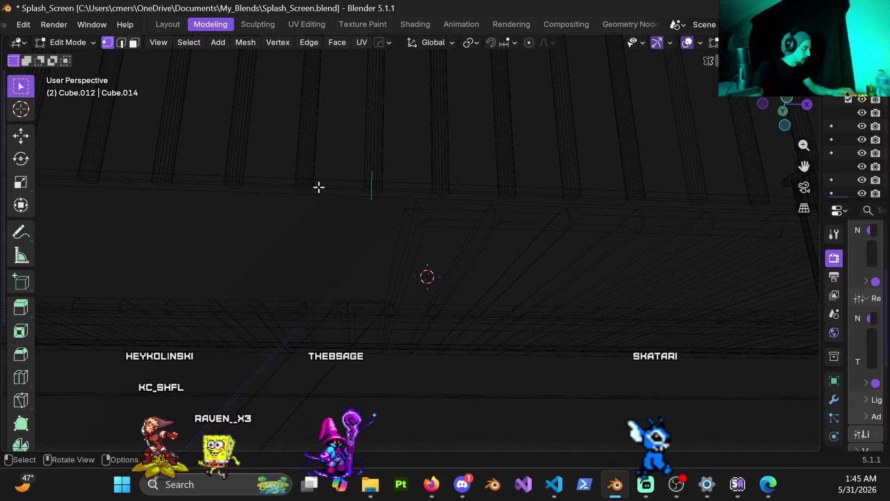
pyautogui.moveTo(352, 232)
pyautogui.mouseDown(button='middle')
pyautogui.moveTo(369, 342)
pyautogui.moveTo(449, 260)
pyautogui.moveTo(492, 188)
pyautogui.moveTo(402, 221)
pyautogui.moveTo(402, 233)
pyautogui.moveTo(372, 210)
pyautogui.moveTo(360, 226)
pyautogui.moveTo(338, 222)
pyautogui.moveTo(350, 200)
pyautogui.mouseUp(button='middle')
pyautogui.moveTo(326, 176); pyautogui.dragTo(392, 235)
# From the front view, move those vertices -0.06 m along X and return to solid shading.
pyautogui.press('KP_1')
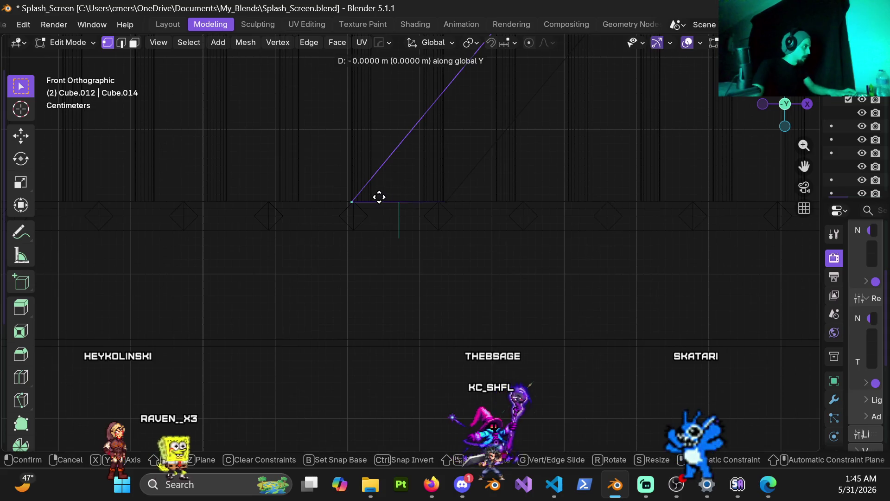
pyautogui.press('g')
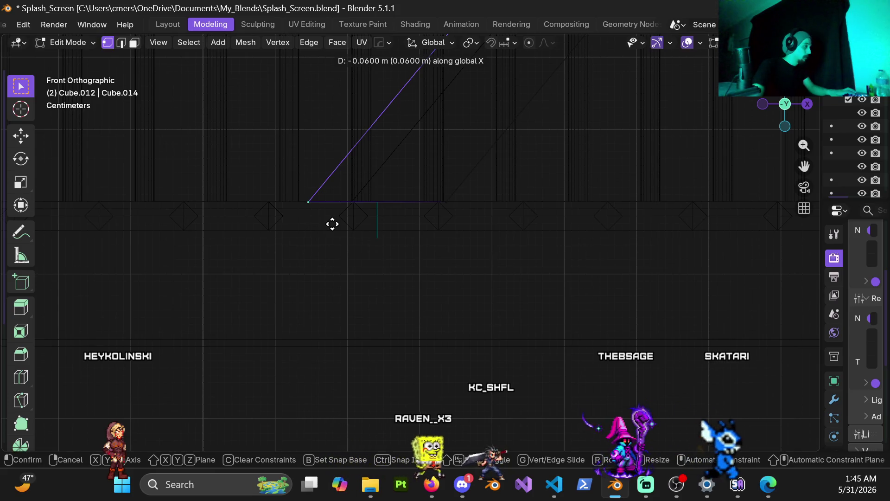
pyautogui.click(332, 224)
pyautogui.click(351, 226)
pyautogui.moveTo(374, 175)
pyautogui.mouseDown(button='middle')
pyautogui.moveTo(551, 189)
pyautogui.moveTo(338, 139)
pyautogui.moveTo(424, 228)
pyautogui.moveTo(491, 235)
pyautogui.moveTo(433, 243)
pyautogui.moveTo(447, 248)
pyautogui.moveTo(421, 231)
pyautogui.moveTo(472, 238)
pyautogui.moveTo(424, 223)
pyautogui.mouseUp(button='middle')
# Back in Object Mode, delete the extra diagonal beam and select the small plank.
pyautogui.press('Tab')
pyautogui.click(465, 204)
pyautogui.press('x')
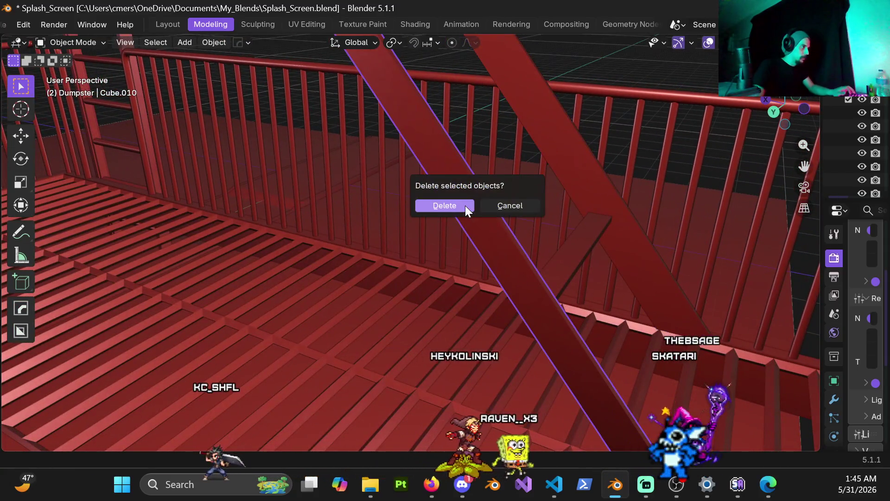
pyautogui.click(466, 205)
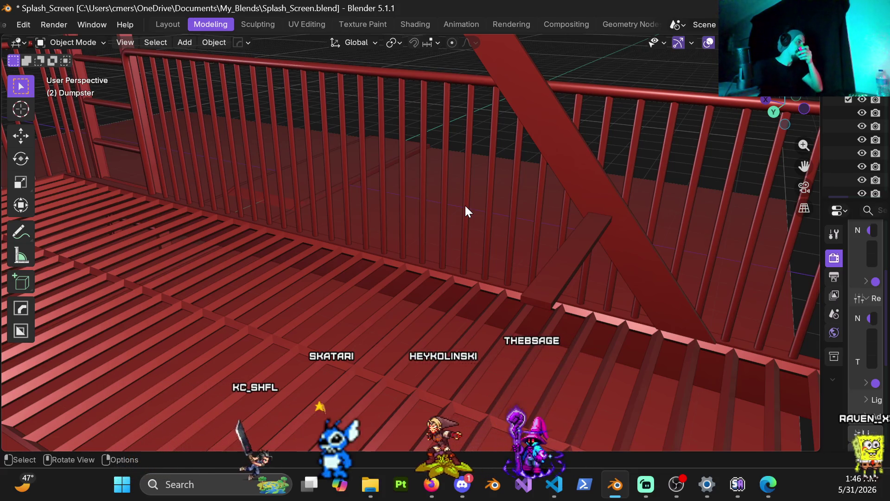
pyautogui.click(555, 281)
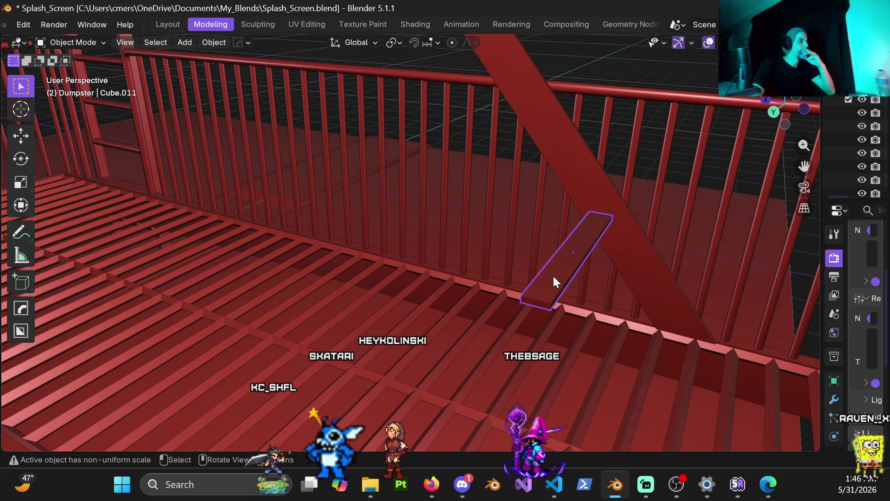
# Apply the scale of the remaining diagonal brace.
pyautogui.moveTo(564, 270)
pyautogui.mouseDown(button='middle')
pyautogui.moveTo(593, 255)
pyautogui.moveTo(416, 244)
pyautogui.moveTo(412, 186)
pyautogui.moveTo(400, 175)
pyautogui.moveTo(394, 199)
pyautogui.mouseUp(button='middle')
pyautogui.click(513, 253)
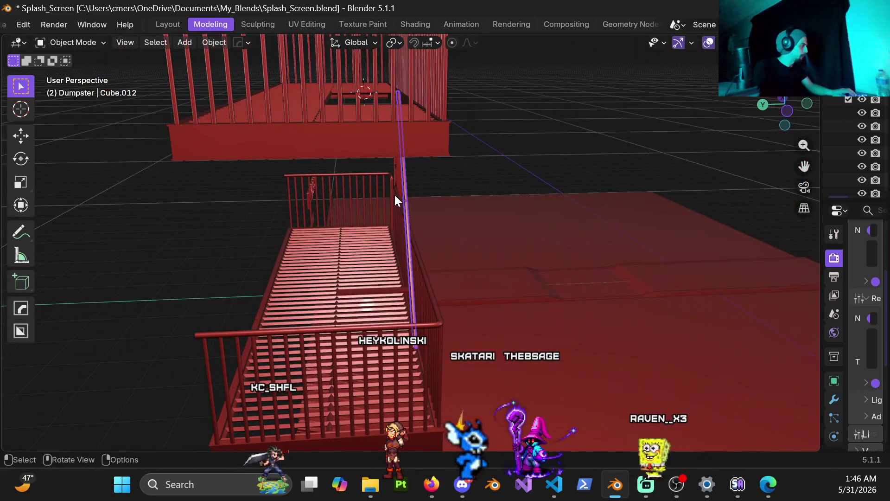
pyautogui.hotkey('ctrl', 'a')
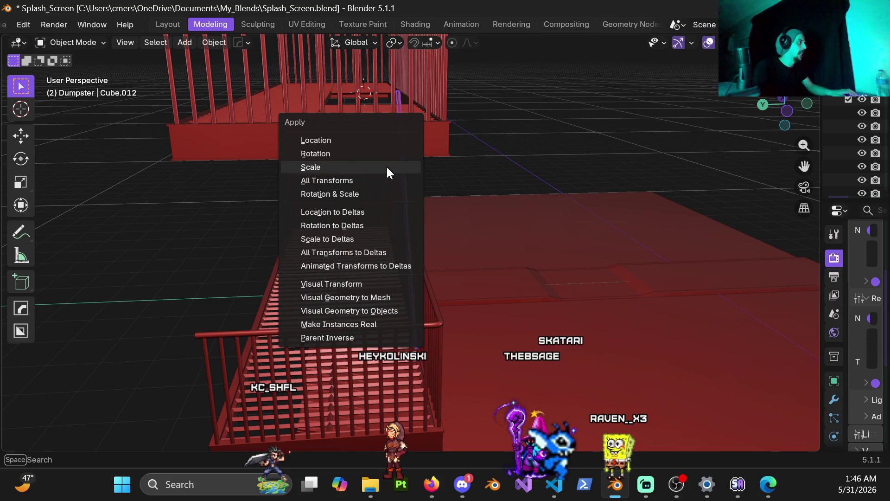
pyautogui.click(386, 165)
# With the pivot on the 3D cursor, duplicate the brace and mirror the copy with Y scale -1.
pyautogui.moveTo(392, 212)
pyautogui.mouseDown(button='middle')
pyautogui.moveTo(385, 211)
pyautogui.moveTo(392, 51)
pyautogui.mouseUp(button='middle')
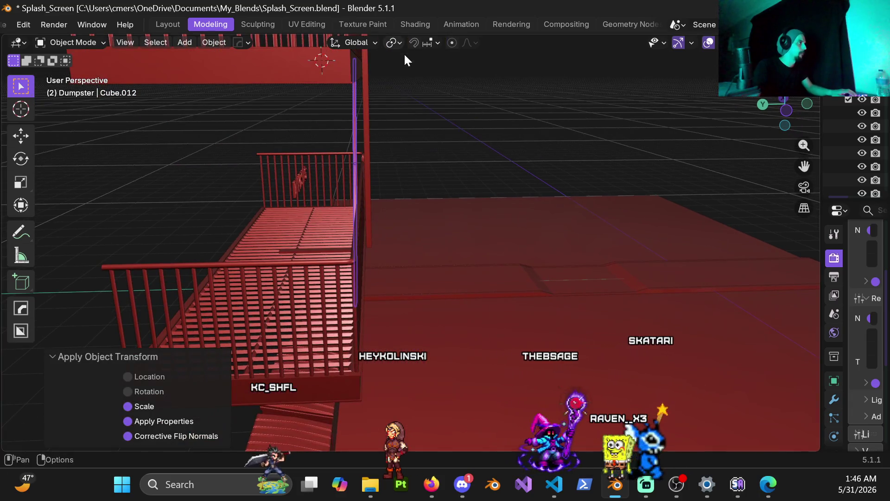
pyautogui.click(395, 43)
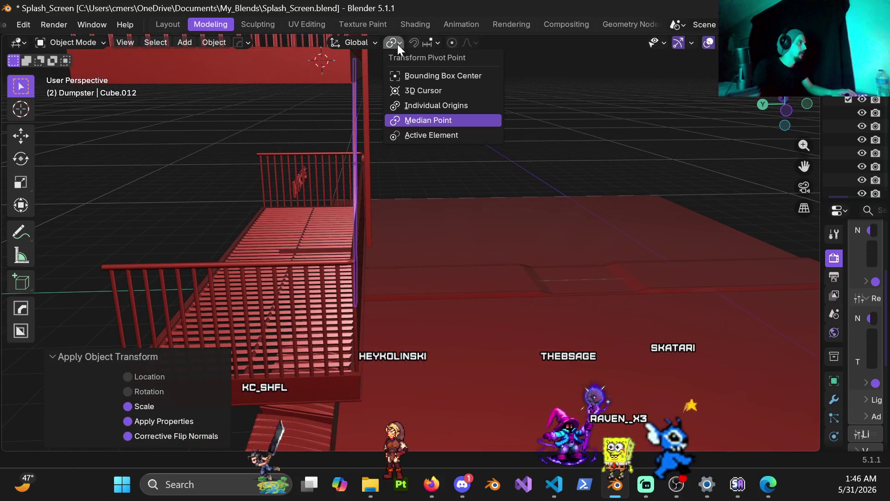
pyautogui.click(413, 93)
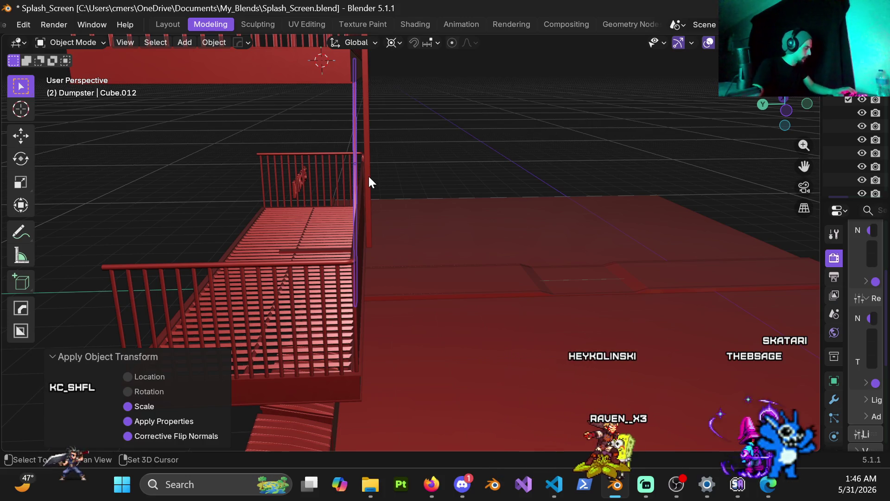
pyautogui.hotkey('shift', 'd')
pyautogui.write('s')
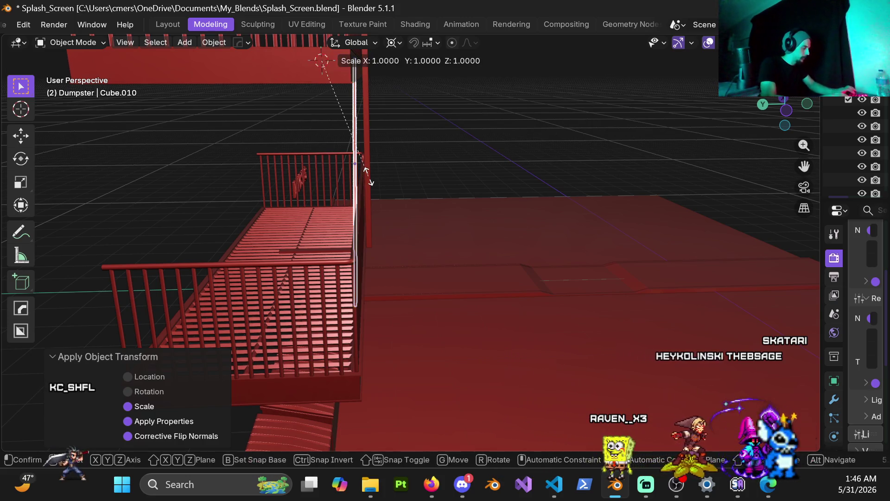
pyautogui.write('y-1')
pyautogui.press('Return')
pyautogui.moveTo(291, 111)
pyautogui.mouseDown(button='middle')
pyautogui.moveTo(306, 91)
pyautogui.moveTo(382, 244)
pyautogui.moveTo(349, 204)
pyautogui.mouseUp(button='middle')
pyautogui.scroll(3, 337, 113)
pyautogui.moveTo(337, 115)
pyautogui.mouseDown(button='middle')
pyautogui.moveTo(376, 262)
pyautogui.moveTo(399, 222)
pyautogui.mouseUp(button='middle')
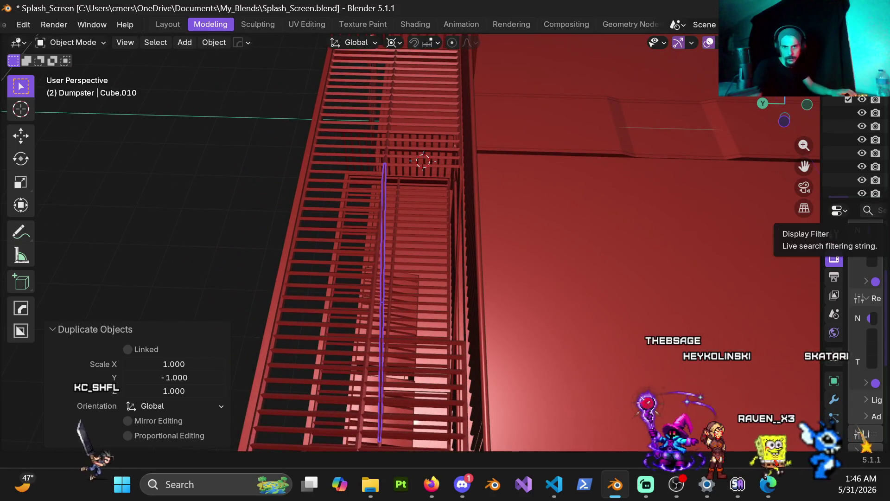
pyautogui.hotkey('alt', 'Tab')
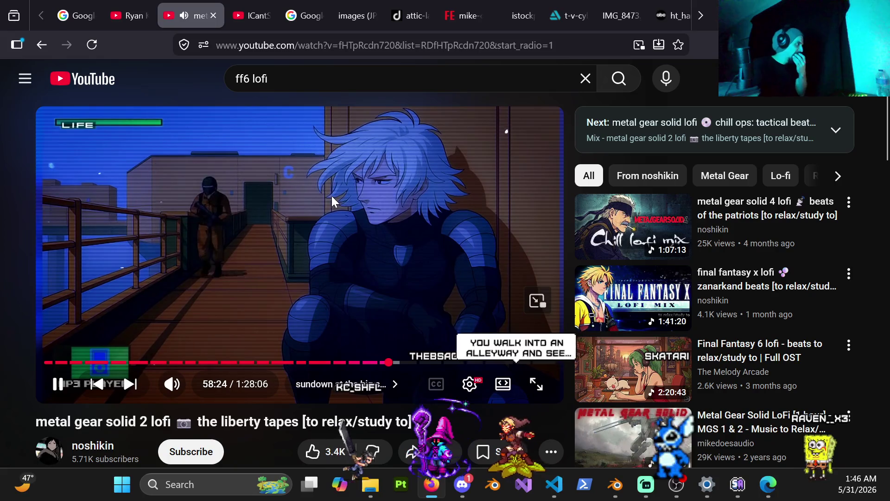
# Scroll past the comments and play 'Oblivion but it's lofi beats' from the sidebar.
pyautogui.scroll(-4, 334, 204)
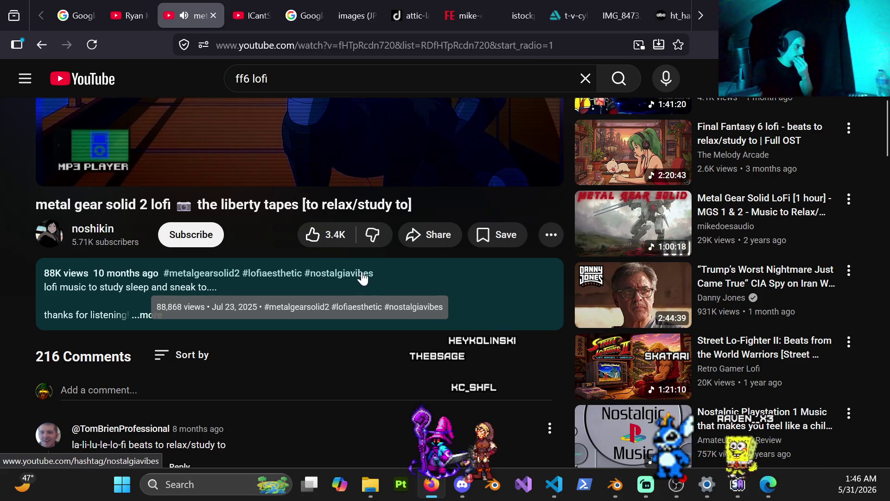
pyautogui.scroll(-5, 363, 277)
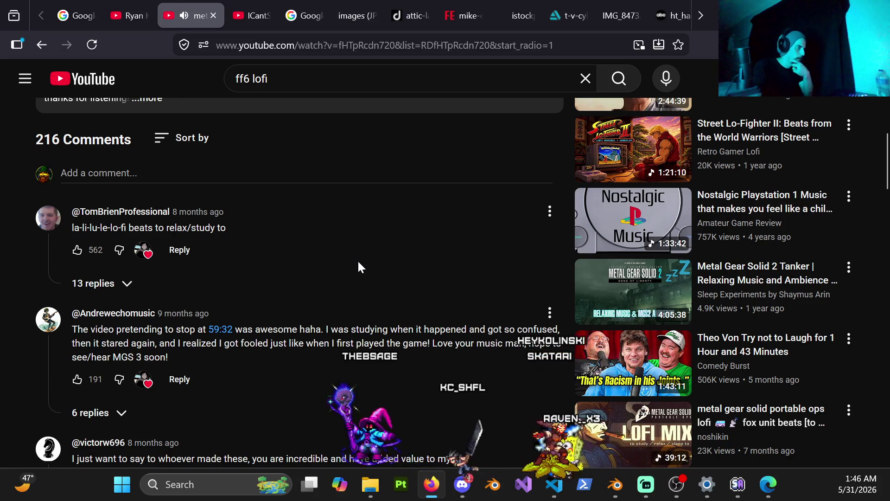
pyautogui.scroll(-3, 359, 266)
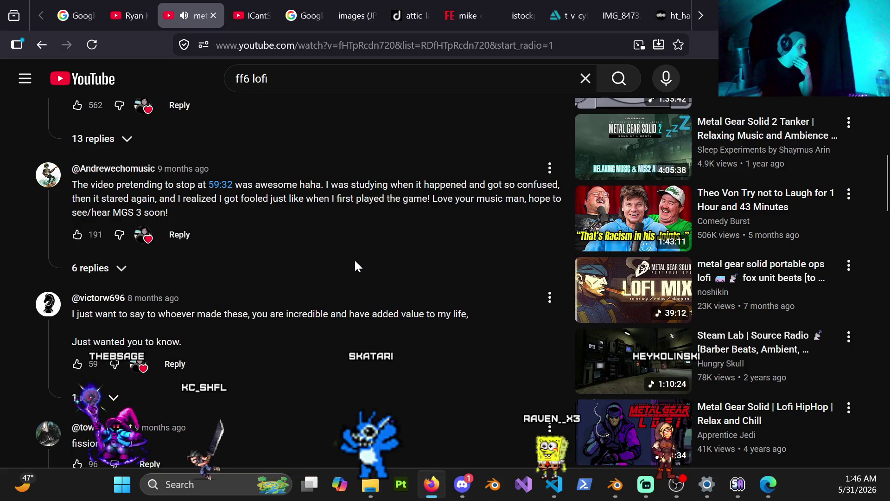
pyautogui.scroll(-3, 355, 260)
pyautogui.scroll(-6, 355, 265)
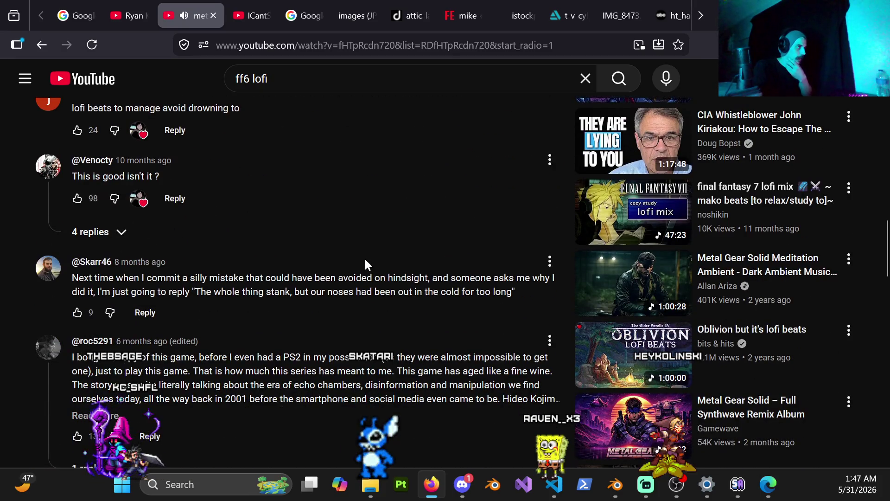
pyautogui.scroll(-2, 354, 265)
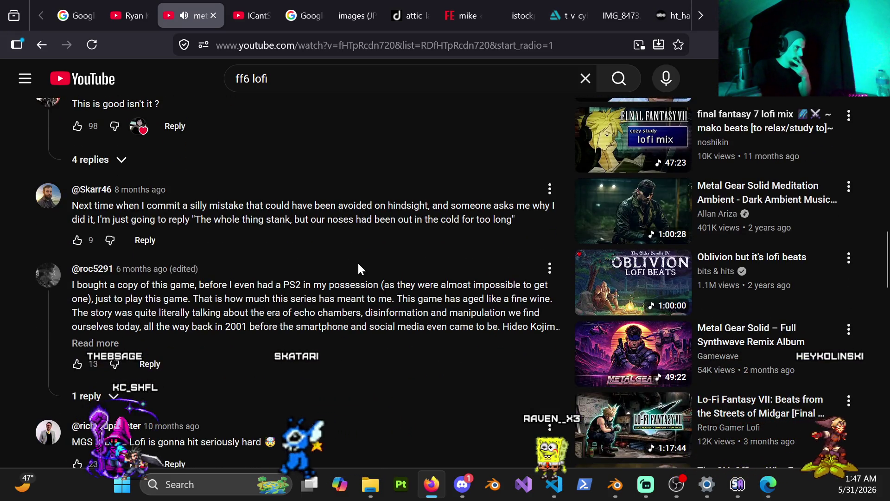
pyautogui.click(604, 302)
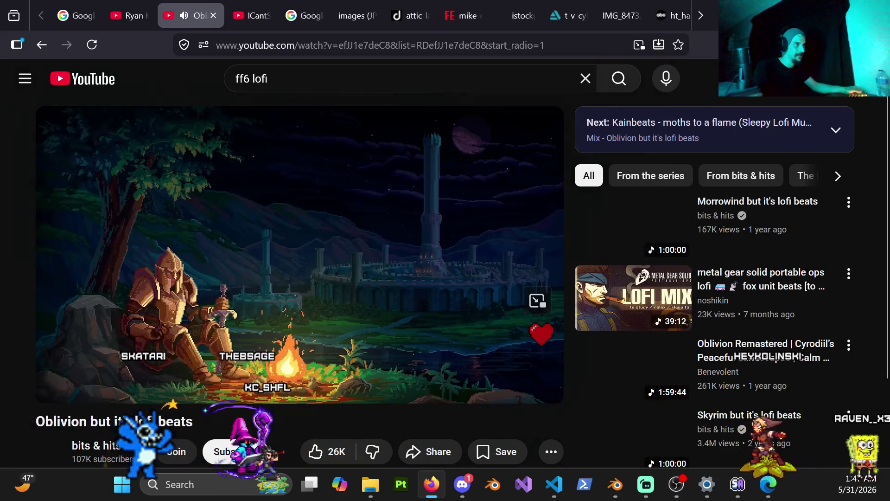
pyautogui.hotkey('alt', 'Tab')
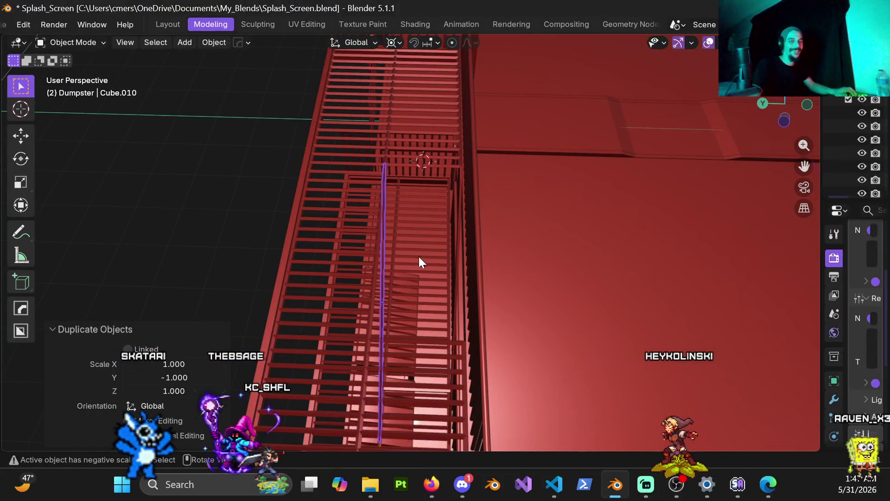
# Move the mirrored brace copy -0.031336 m along Y beside the staircase.
pyautogui.moveTo(389, 174)
pyautogui.mouseDown(button='middle')
pyautogui.moveTo(363, 173)
pyautogui.moveTo(383, 202)
pyautogui.moveTo(360, 204)
pyautogui.moveTo(373, 255)
pyautogui.moveTo(360, 238)
pyautogui.moveTo(286, 207)
pyautogui.moveTo(324, 229)
pyautogui.moveTo(344, 209)
pyautogui.moveTo(293, 210)
pyautogui.moveTo(366, 242)
pyautogui.mouseUp(button='middle')
pyautogui.press('g')
pyautogui.press('x')
pyautogui.press('Escape')
pyautogui.press('g')
pyautogui.press('x')
pyautogui.press('y')
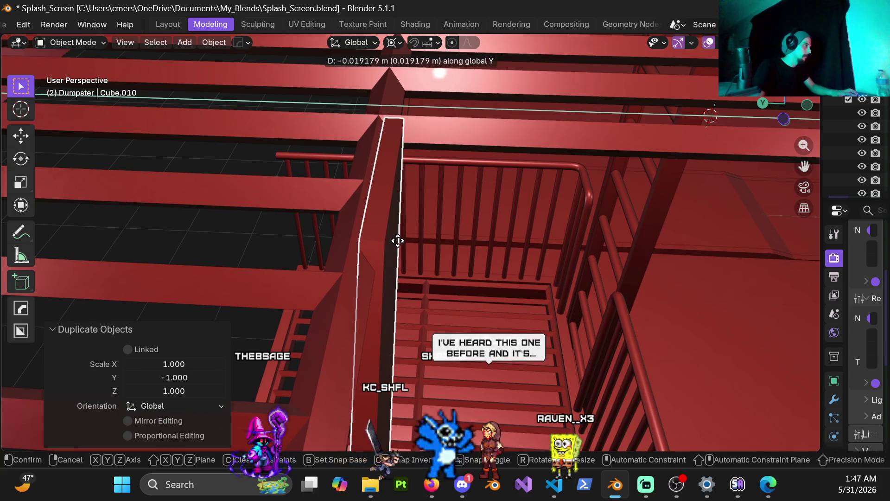
pyautogui.click(509, 240)
pyautogui.moveTo(400, 240)
pyautogui.mouseDown(button='middle')
pyautogui.moveTo(443, 164)
pyautogui.moveTo(396, 208)
pyautogui.moveTo(380, 165)
pyautogui.moveTo(393, 323)
pyautogui.moveTo(399, 293)
pyautogui.moveTo(408, 314)
pyautogui.mouseUp(button='middle')
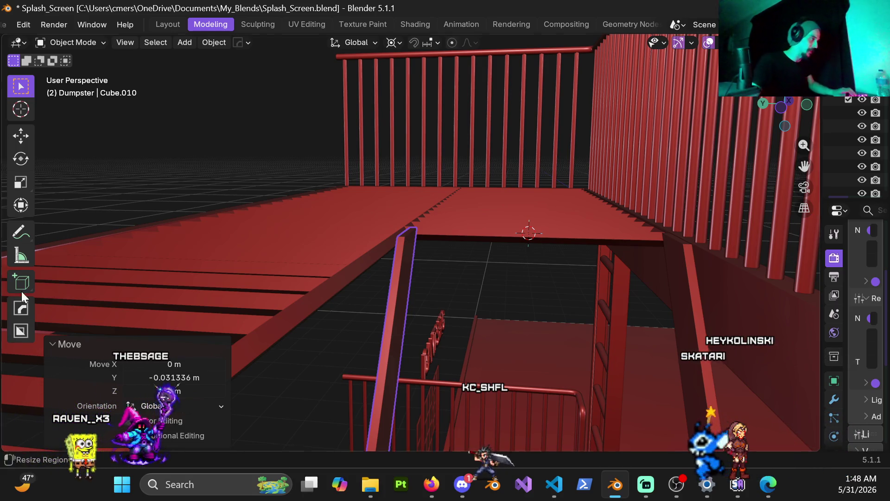
pyautogui.moveTo(409, 257)
pyautogui.mouseDown(button='middle')
pyautogui.moveTo(446, 288)
pyautogui.moveTo(416, 288)
pyautogui.moveTo(411, 279)
pyautogui.mouseUp(button='middle')
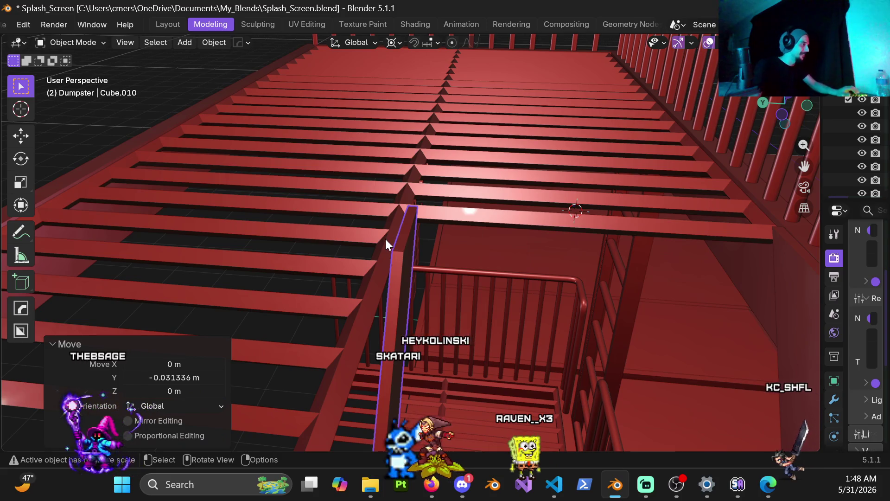
pyautogui.moveTo(432, 302)
pyautogui.mouseDown(button='middle')
pyautogui.moveTo(403, 290)
pyautogui.moveTo(389, 243)
pyautogui.moveTo(402, 252)
pyautogui.moveTo(480, 230)
pyautogui.moveTo(409, 241)
pyautogui.mouseUp(button='middle')
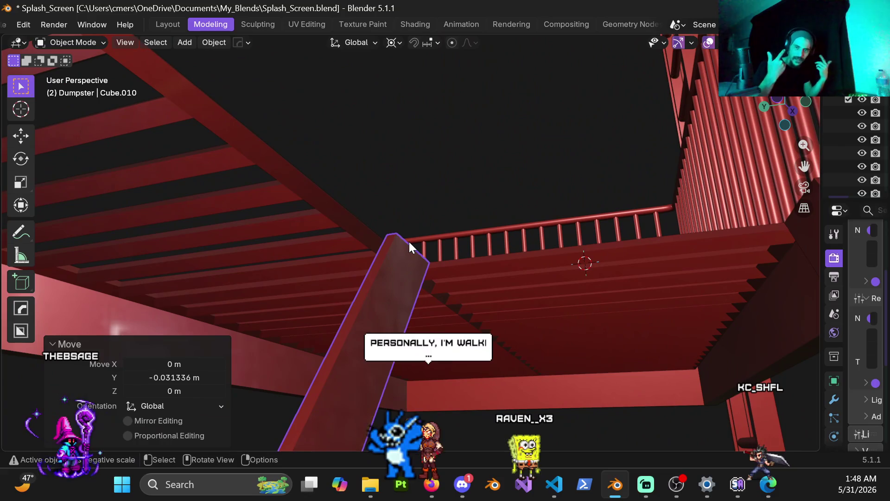
pyautogui.moveTo(427, 279)
pyautogui.mouseDown(button='middle')
pyautogui.moveTo(415, 274)
pyautogui.moveTo(436, 269)
pyautogui.mouseUp(button='middle')
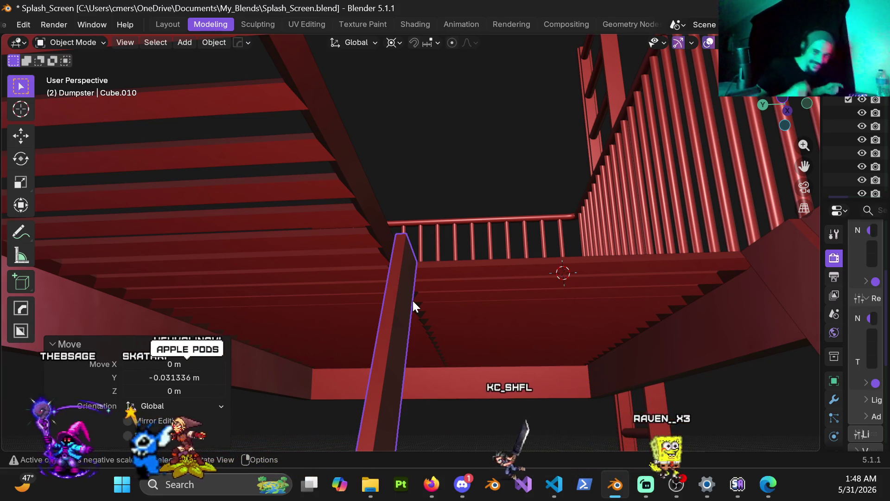
pyautogui.moveTo(401, 293)
pyautogui.mouseDown(button='middle')
pyautogui.moveTo(395, 329)
pyautogui.moveTo(405, 319)
pyautogui.moveTo(391, 294)
pyautogui.moveTo(366, 284)
pyautogui.moveTo(463, 263)
pyautogui.moveTo(471, 240)
pyautogui.moveTo(421, 298)
pyautogui.moveTo(472, 212)
pyautogui.moveTo(431, 222)
pyautogui.mouseUp(button='middle')
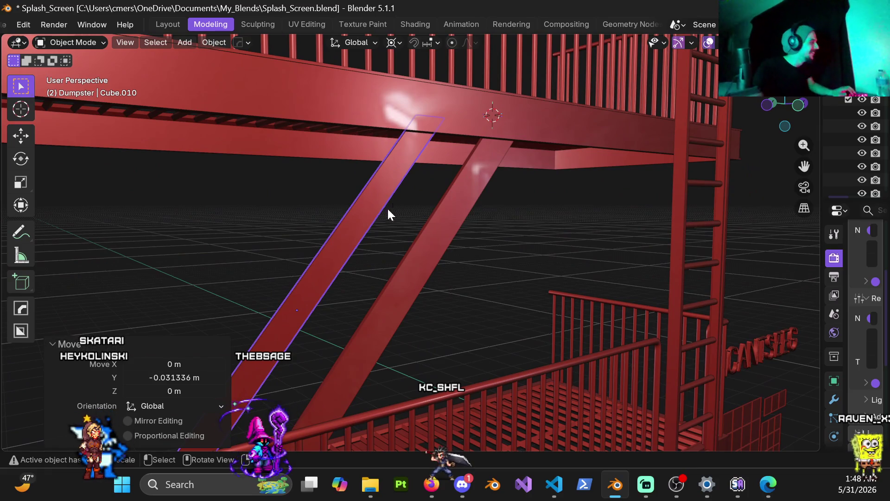
# Select both diagonal braces and apply the left brace's scale.
pyautogui.click(409, 277)
pyautogui.click(415, 246)
pyautogui.click(410, 314)
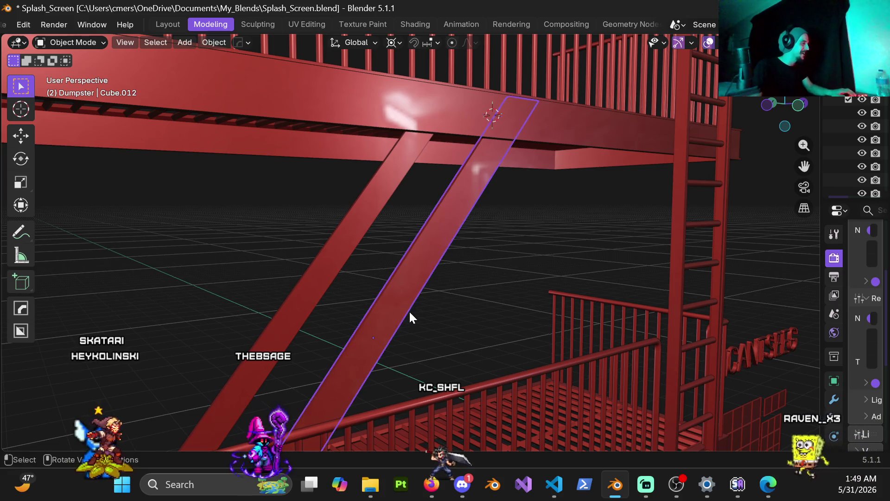
pyautogui.click(331, 245)
pyautogui.hotkey('ctrl', 'a')
pyautogui.click(329, 253)
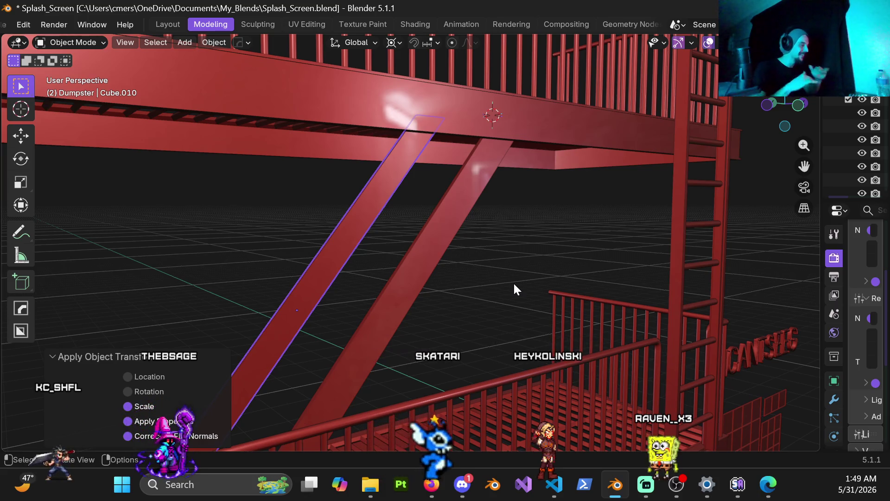
# Orbit to a low angle beneath the braces and select the small step plank.
pyautogui.click(429, 300)
pyautogui.moveTo(429, 301)
pyautogui.mouseDown(button='middle')
pyautogui.moveTo(443, 293)
pyautogui.moveTo(439, 277)
pyautogui.moveTo(334, 283)
pyautogui.moveTo(337, 291)
pyautogui.moveTo(412, 307)
pyautogui.moveTo(359, 255)
pyautogui.moveTo(254, 265)
pyautogui.moveTo(291, 221)
pyautogui.moveTo(374, 279)
pyautogui.moveTo(388, 259)
pyautogui.mouseUp(button='middle')
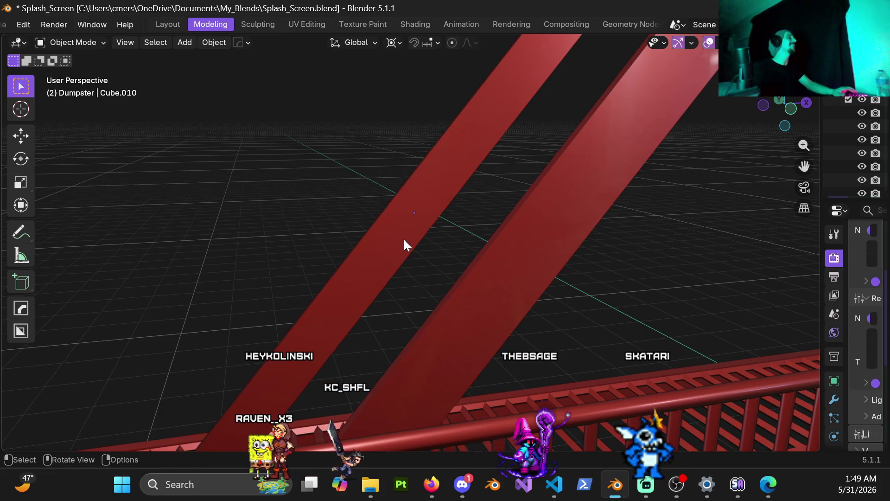
pyautogui.click(509, 286)
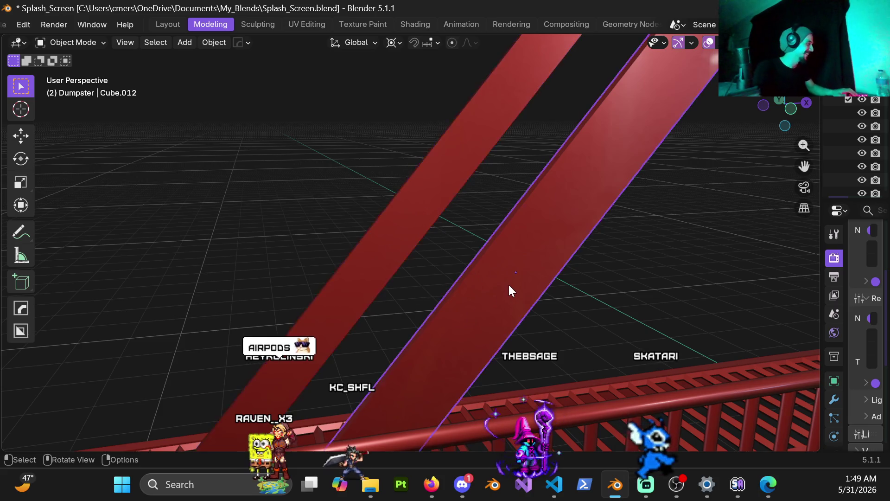
pyautogui.moveTo(381, 190)
pyautogui.mouseDown(button='middle')
pyautogui.moveTo(490, 254)
pyautogui.moveTo(424, 248)
pyautogui.moveTo(510, 227)
pyautogui.moveTo(409, 257)
pyautogui.moveTo(616, 272)
pyautogui.moveTo(479, 212)
pyautogui.moveTo(492, 324)
pyautogui.moveTo(413, 220)
pyautogui.moveTo(457, 242)
pyautogui.mouseUp(button='middle')
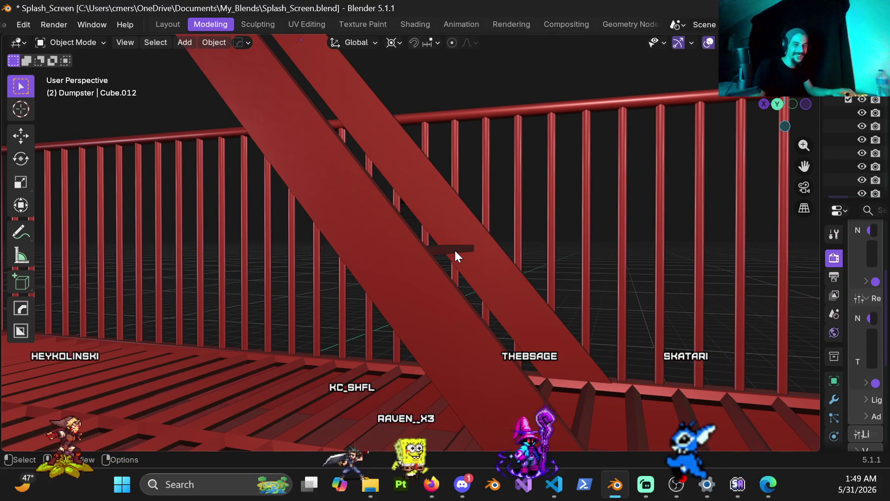
pyautogui.click(452, 256)
# Frame the plank in back view and set the pivot point to Median Point.
pyautogui.moveTo(451, 254)
pyautogui.mouseDown(button='middle')
pyautogui.moveTo(441, 314)
pyautogui.moveTo(472, 308)
pyautogui.moveTo(459, 243)
pyautogui.moveTo(421, 214)
pyautogui.moveTo(435, 179)
pyautogui.moveTo(449, 180)
pyautogui.mouseUp(button='middle')
pyautogui.press('ctrl+KP_1')
pyautogui.moveTo(497, 234)
pyautogui.mouseDown(button='middle')
pyautogui.moveTo(509, 255)
pyautogui.moveTo(489, 228)
pyautogui.mouseUp(button='middle')
pyautogui.press('KP_1')
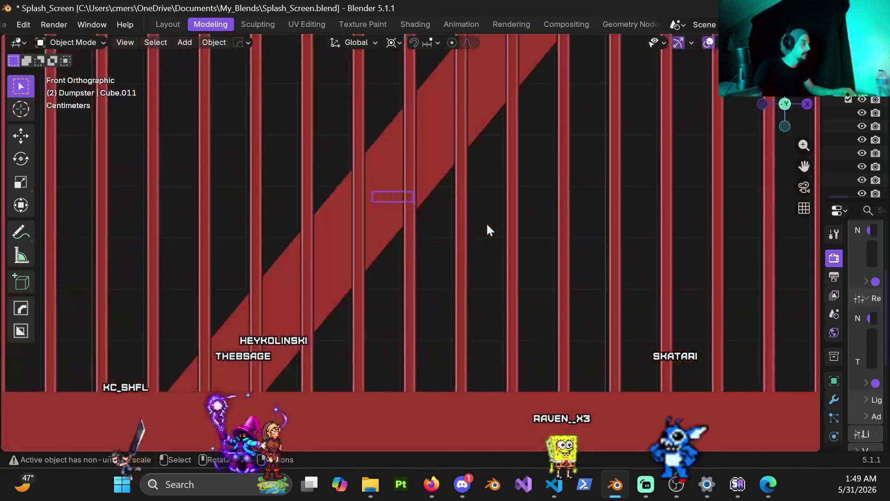
pyautogui.press('ctrl+KP_1')
pyautogui.moveTo(458, 211)
pyautogui.keyDown('shift'); pyautogui.mouseDown(button='middle')
pyautogui.moveTo(394, 269)
pyautogui.moveTo(373, 250)
pyautogui.mouseUp(button='middle'); pyautogui.keyUp('shift')
pyautogui.scroll(4, 394, 269)
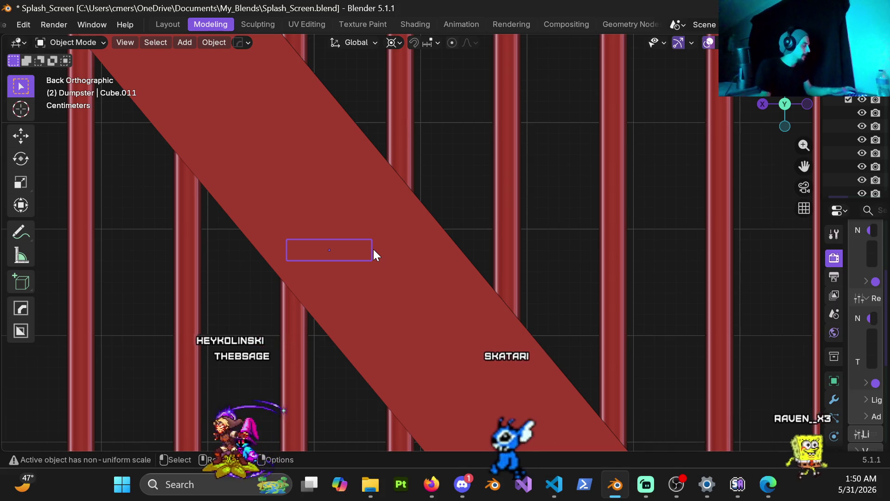
pyautogui.press('s')
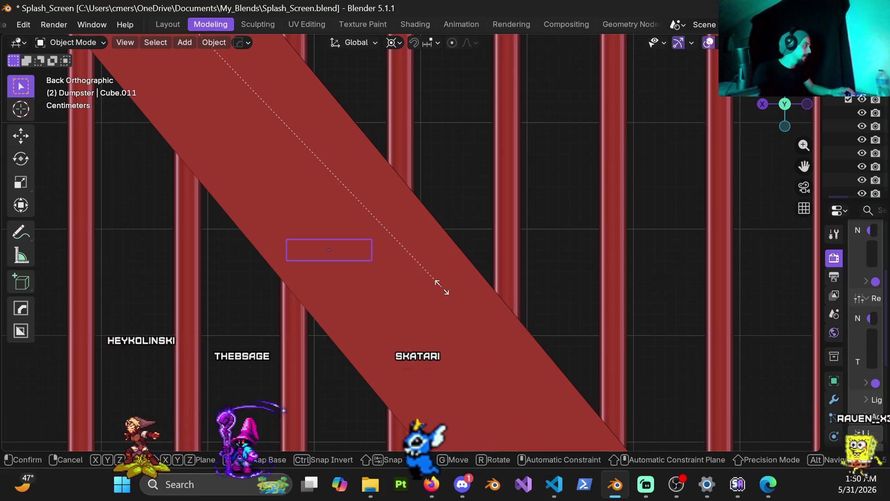
pyautogui.press('Escape')
pyautogui.click(396, 46)
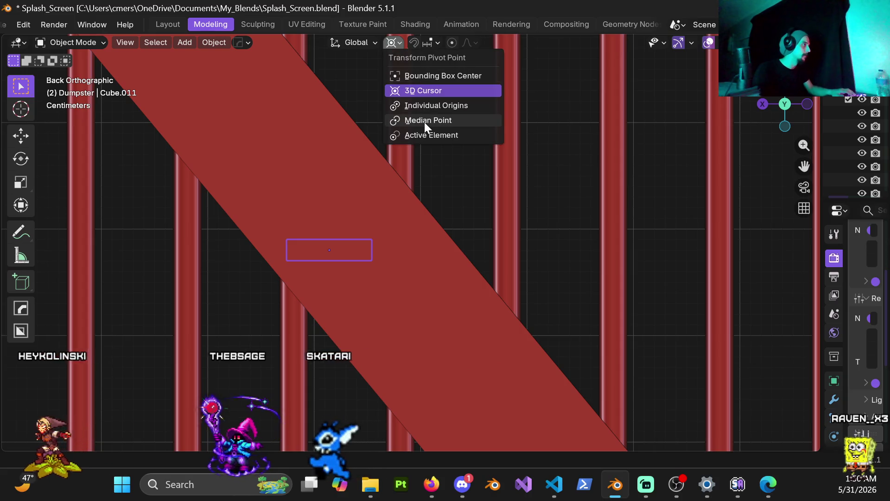
pyautogui.click(424, 121)
# Stretch the plank to 1.8 times its length along X.
pyautogui.press('s')
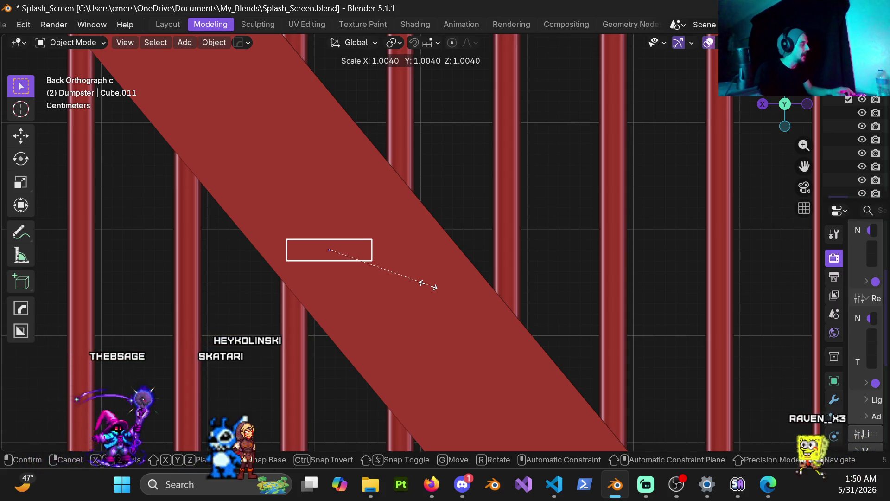
pyautogui.click(428, 286)
pyautogui.press('s')
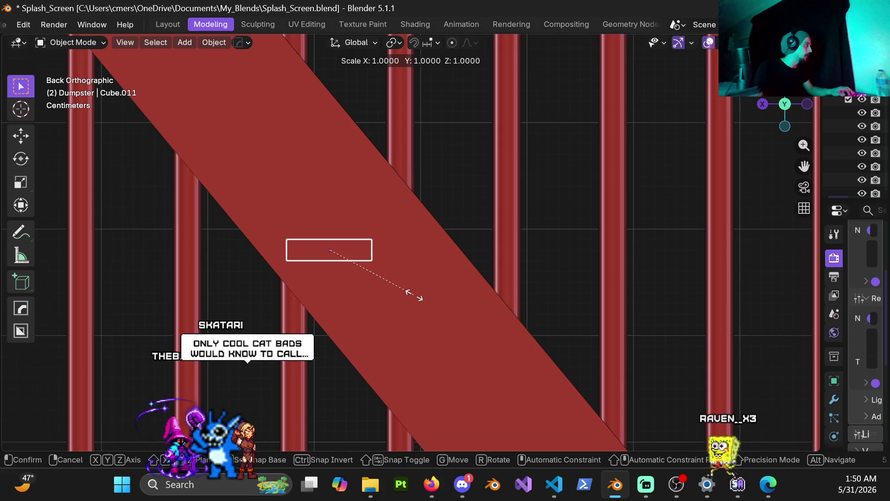
pyautogui.press('x')
pyautogui.click(415, 295)
pyautogui.press('s')
pyautogui.press('x')
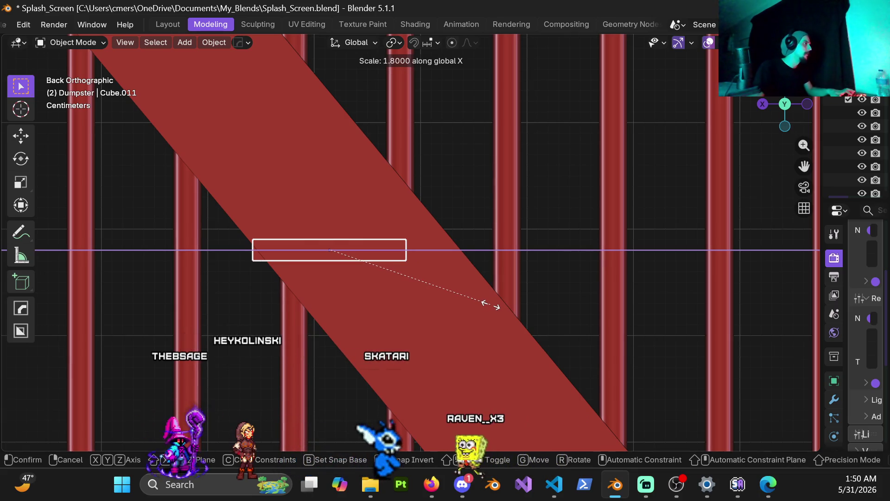
pyautogui.click(491, 304)
# Move the plank -0.03 m along X and orbit to check it sits on the brace.
pyautogui.press('g')
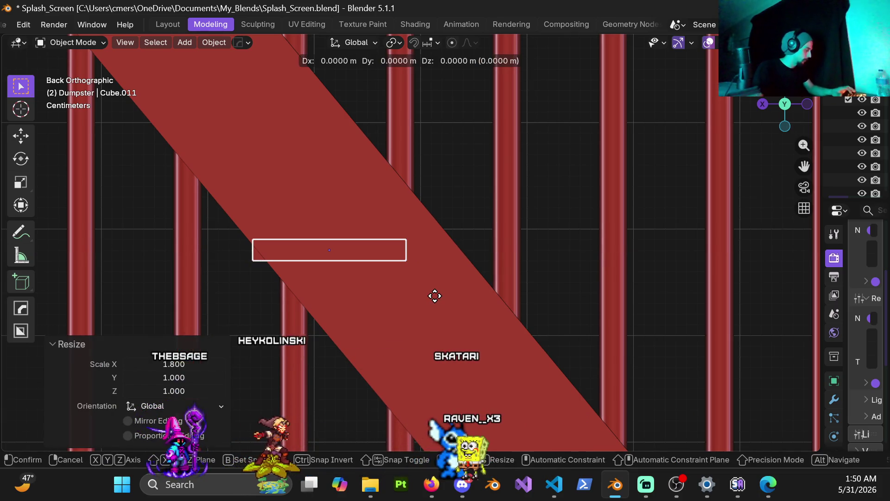
pyautogui.press('x')
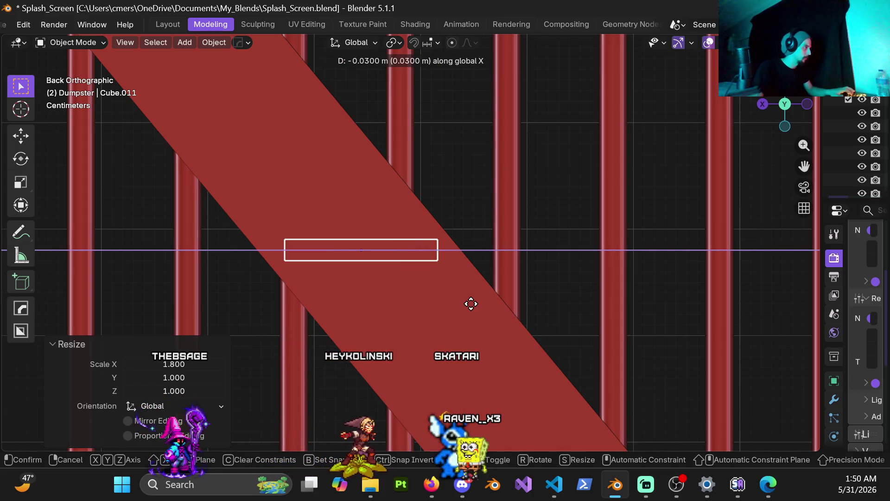
pyautogui.click(471, 303)
pyautogui.moveTo(420, 263)
pyautogui.mouseDown(button='middle')
pyautogui.moveTo(351, 269)
pyautogui.moveTo(397, 281)
pyautogui.moveTo(511, 232)
pyautogui.moveTo(513, 278)
pyautogui.mouseUp(button='middle')
pyautogui.scroll(-4, 449, 318)
pyautogui.scroll(5, 486, 252)
pyautogui.moveTo(473, 296)
pyautogui.mouseDown(button='middle')
pyautogui.moveTo(304, 73)
pyautogui.moveTo(436, 237)
pyautogui.moveTo(452, 290)
pyautogui.moveTo(447, 213)
pyautogui.mouseUp(button='middle')
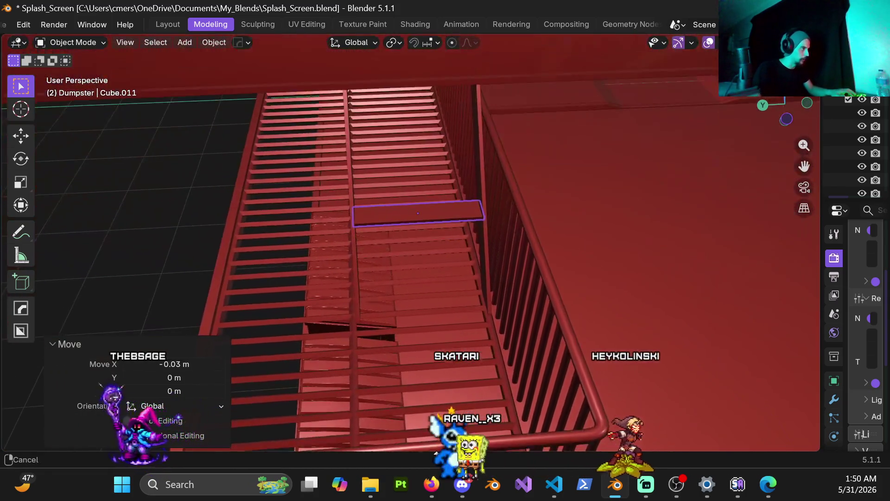
pyautogui.scroll(-15, 382, 315)
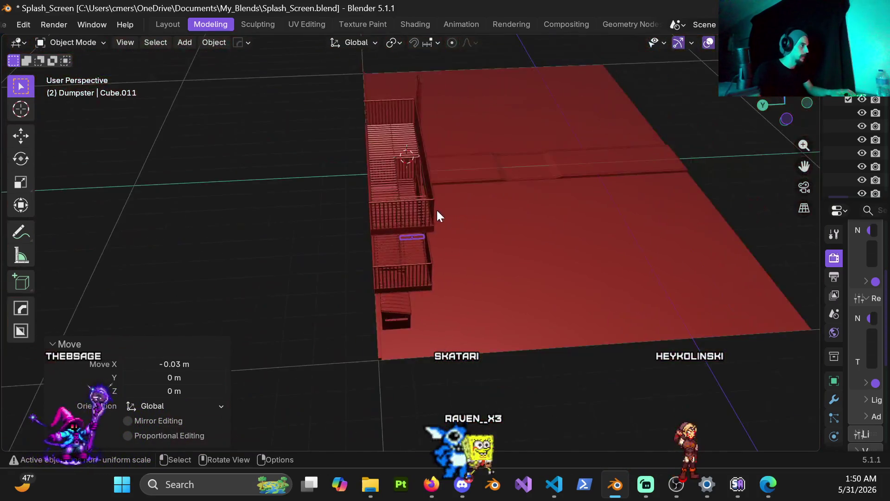
pyautogui.scroll(5, 437, 210)
pyautogui.moveTo(429, 219)
pyautogui.mouseDown(button='middle')
pyautogui.moveTo(475, 197)
pyautogui.moveTo(460, 209)
pyautogui.moveTo(506, 205)
pyautogui.moveTo(314, 235)
pyautogui.moveTo(338, 235)
pyautogui.moveTo(515, 160)
pyautogui.moveTo(529, 171)
pyautogui.moveTo(429, 227)
pyautogui.moveTo(419, 252)
pyautogui.moveTo(399, 242)
pyautogui.moveTo(406, 238)
pyautogui.moveTo(356, 236)
pyautogui.moveTo(417, 278)
pyautogui.moveTo(415, 269)
pyautogui.moveTo(432, 262)
pyautogui.moveTo(392, 250)
pyautogui.moveTo(400, 257)
pyautogui.mouseUp(button='middle')
pyautogui.scroll(4, 439, 254)
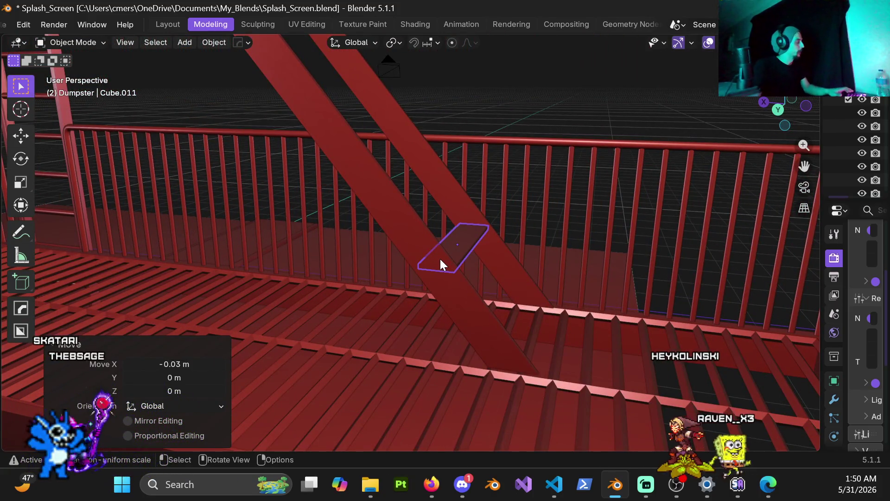
# Apply the plank's scale and frame it in the back orthographic view of the railing.
pyautogui.hotkey('ctrl', 'a')
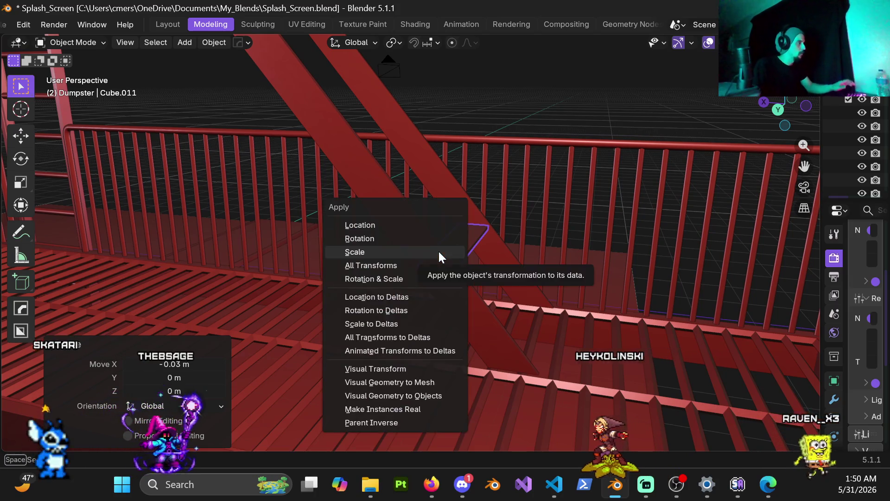
pyautogui.click(439, 251)
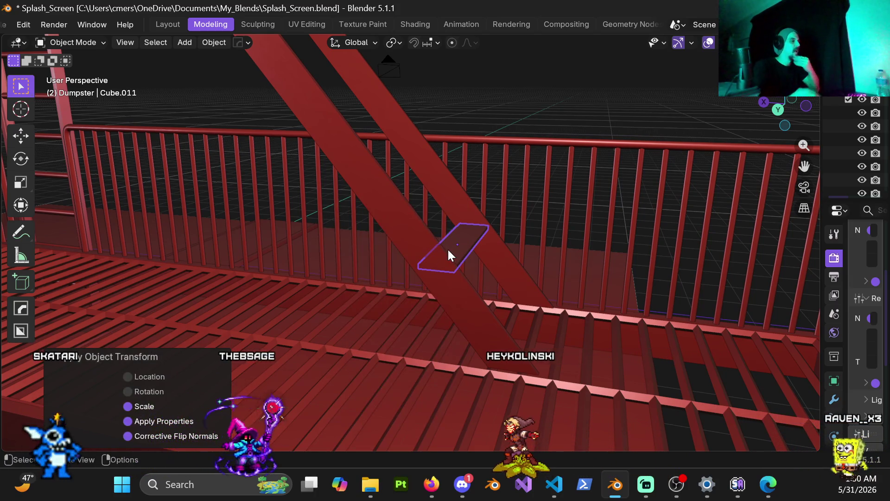
pyautogui.moveTo(474, 234)
pyautogui.mouseDown(button='middle')
pyautogui.moveTo(425, 241)
pyautogui.moveTo(424, 225)
pyautogui.moveTo(503, 218)
pyautogui.mouseUp(button='middle')
pyautogui.press('KP_1')
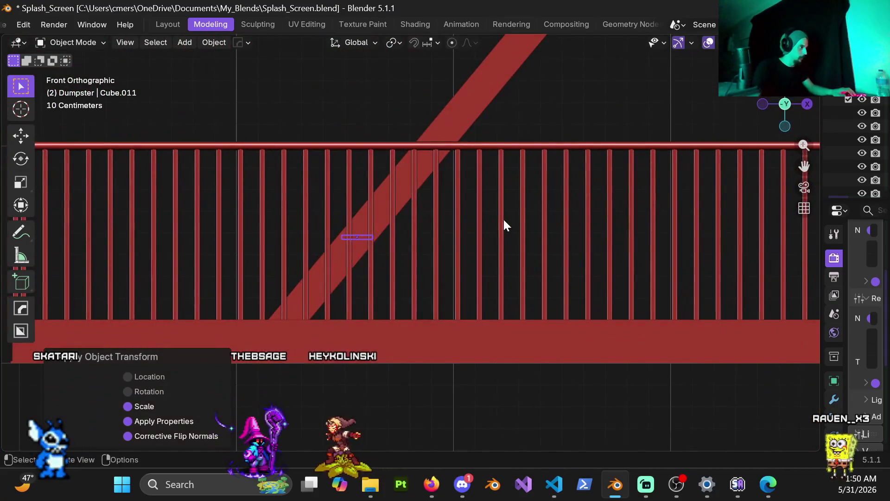
pyautogui.scroll(-5, 407, 259)
pyautogui.moveTo(411, 250); pyautogui.dragTo(412, 250, button='middle')
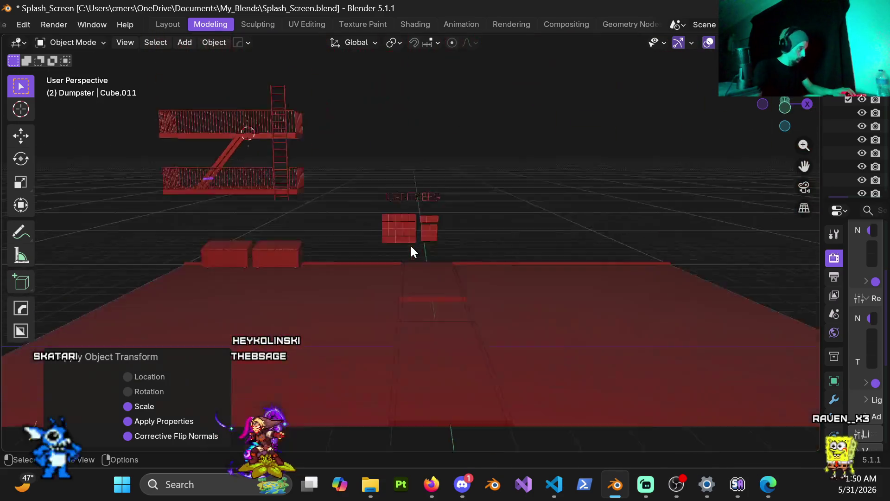
pyautogui.press('KP_0')
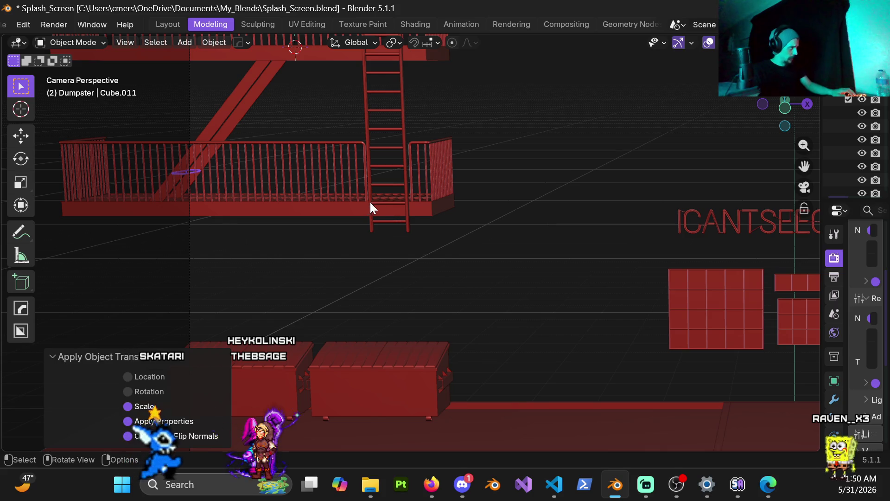
pyautogui.moveTo(350, 226)
pyautogui.mouseDown(button='middle')
pyautogui.moveTo(477, 208)
pyautogui.moveTo(600, 260)
pyautogui.moveTo(489, 269)
pyautogui.moveTo(509, 258)
pyautogui.mouseUp(button='middle')
pyautogui.press('ctrl+KP_1')
pyautogui.scroll(4, 539, 268)
pyautogui.keyDown('shift'); pyautogui.moveTo(539, 303); pyautogui.dragTo(366, 271, button='middle'); pyautogui.keyUp('shift')
pyautogui.scroll(5, 367, 272)
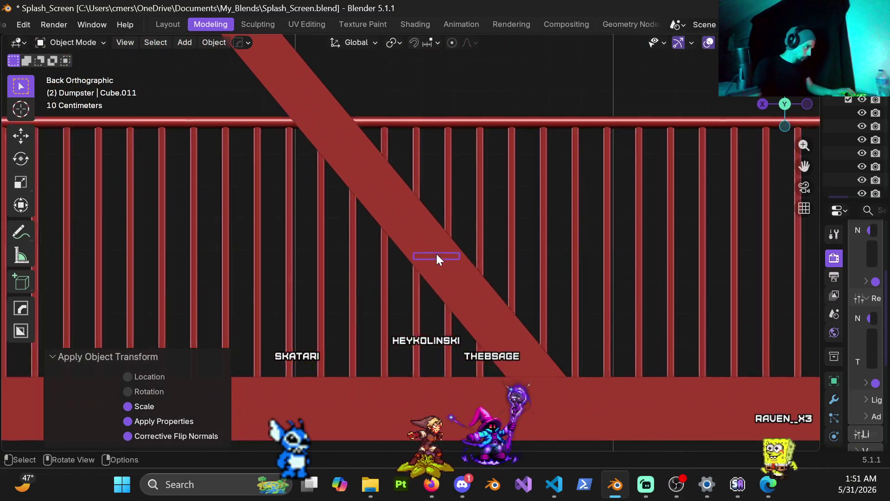
pyautogui.moveTo(436, 255)
pyautogui.keyDown('shift'); pyautogui.mouseDown(button='middle')
pyautogui.moveTo(378, 247)
pyautogui.moveTo(397, 242)
pyautogui.mouseUp(button='middle'); pyautogui.keyUp('shift')
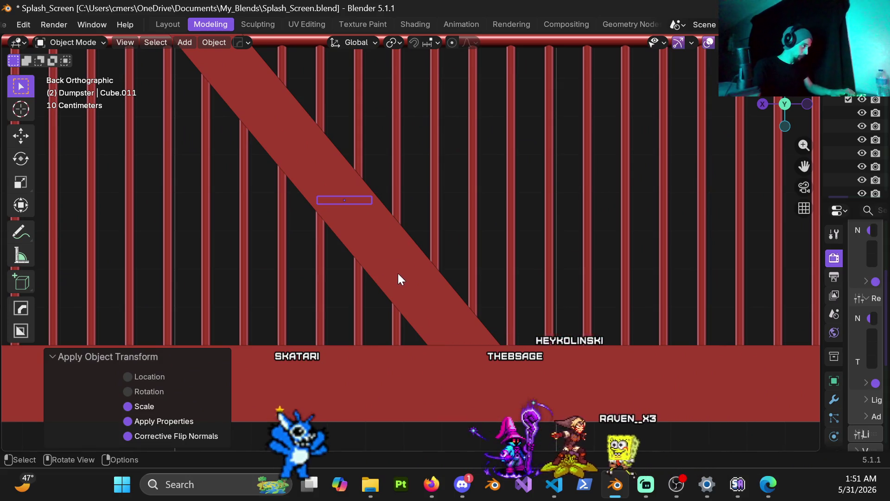
# Move the plank lower down the diagonal brace, then shift it -0.06 m along X.
pyautogui.press('g')
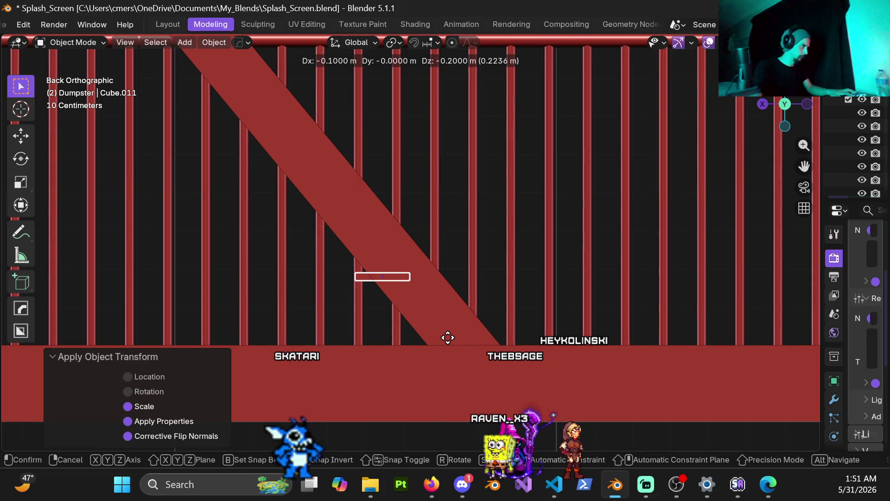
pyautogui.click(453, 338)
pyautogui.scroll(4, 428, 334)
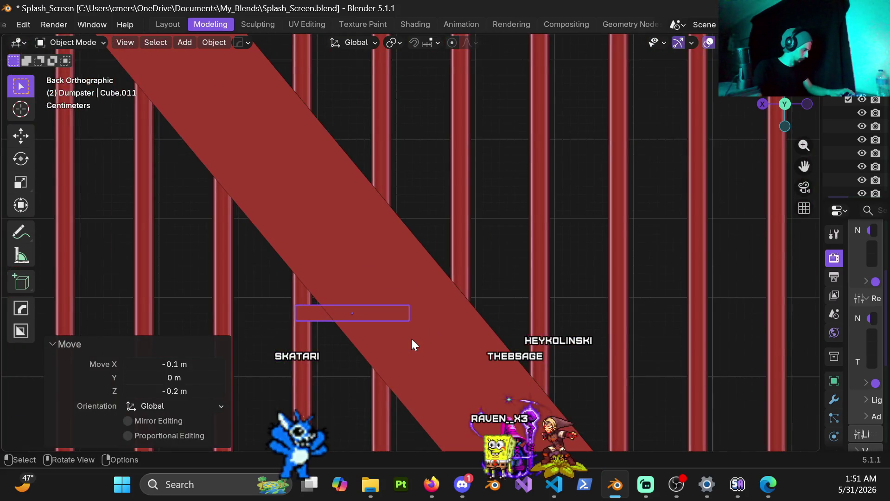
pyautogui.press('g')
pyautogui.press('x')
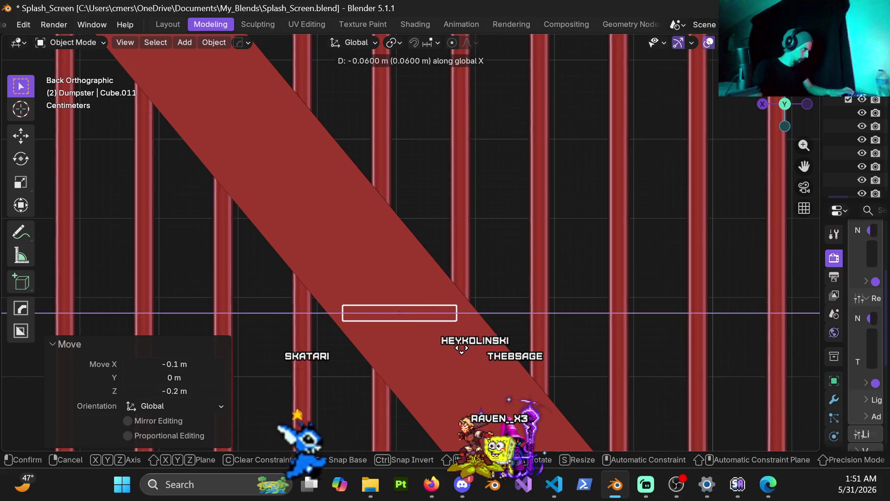
pyautogui.click(461, 348)
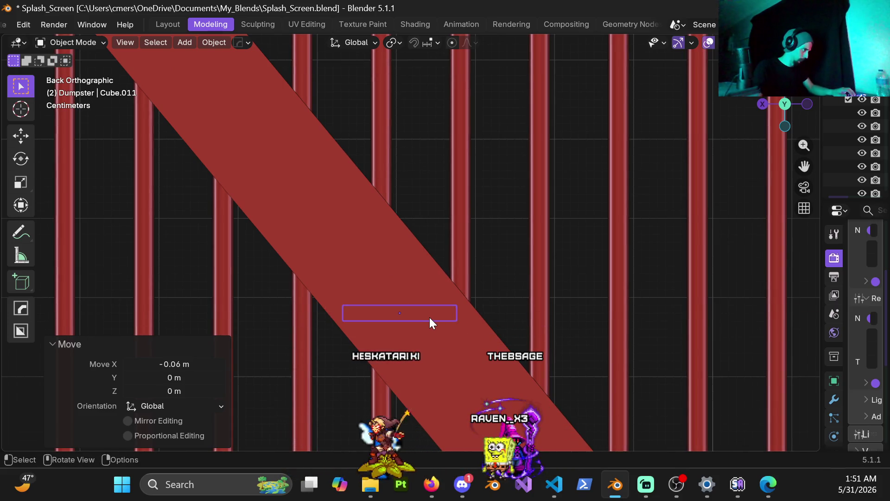
pyautogui.scroll(-4, 431, 310)
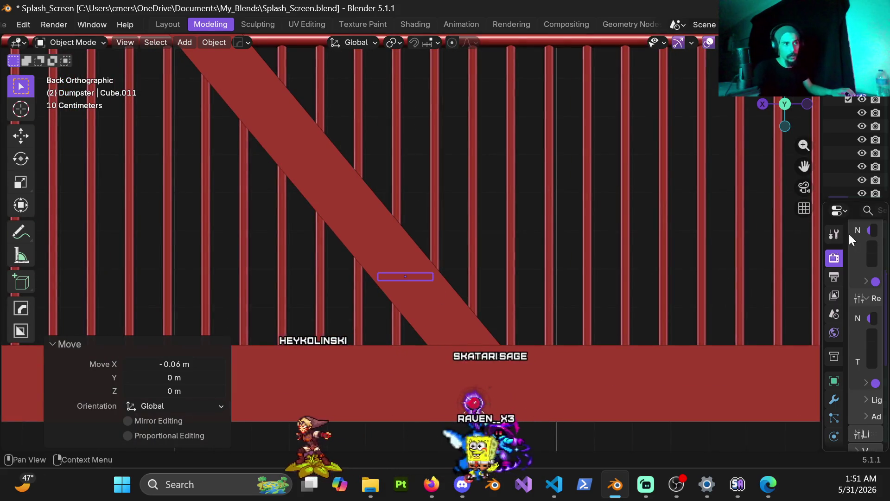
pyautogui.scroll(4, 403, 300)
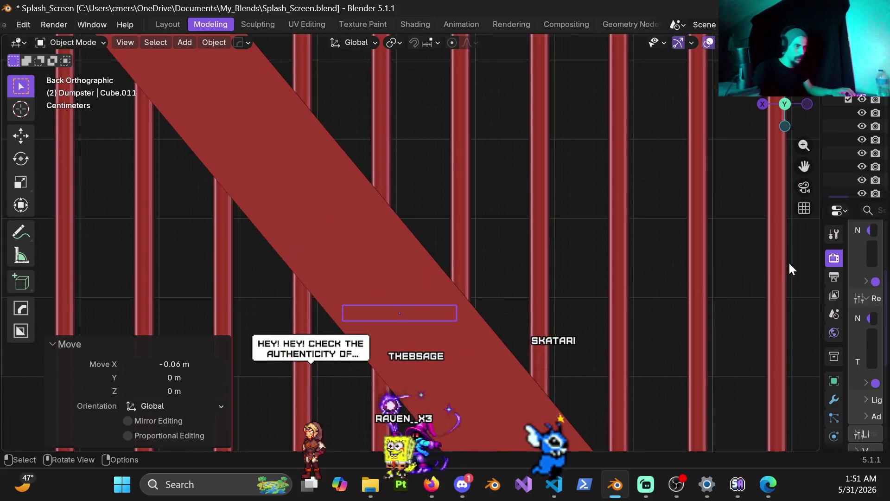
pyautogui.moveTo(823, 295)
pyautogui.mouseDown()
pyautogui.moveTo(581, 297)
pyautogui.moveTo(609, 296)
pyautogui.mouseUp()
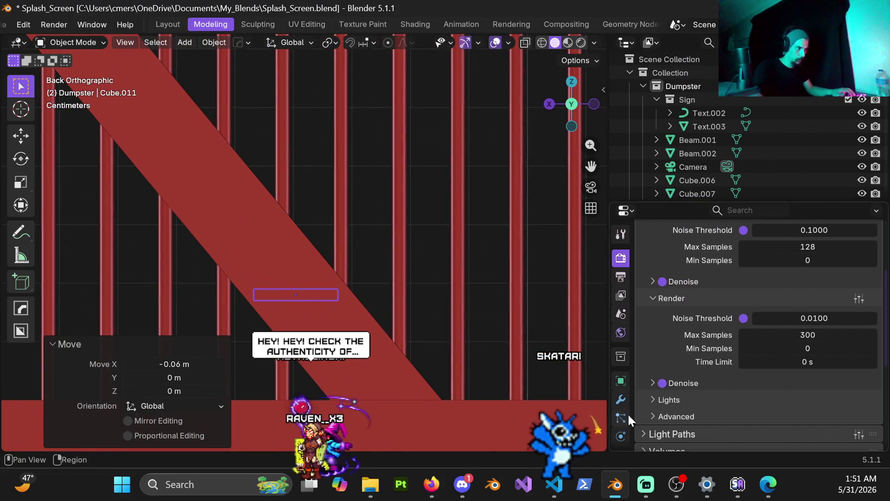
# Add an Array modifier to Cube.011 and lower its Count from 3 to 2.
pyautogui.click(622, 399)
pyautogui.click(670, 256)
pyautogui.moveTo(654, 254)
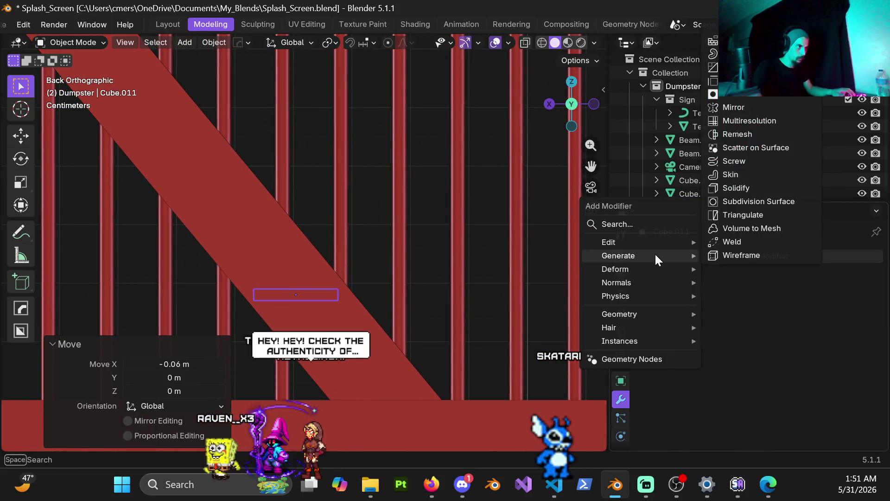
pyautogui.scroll(4, 749, 115)
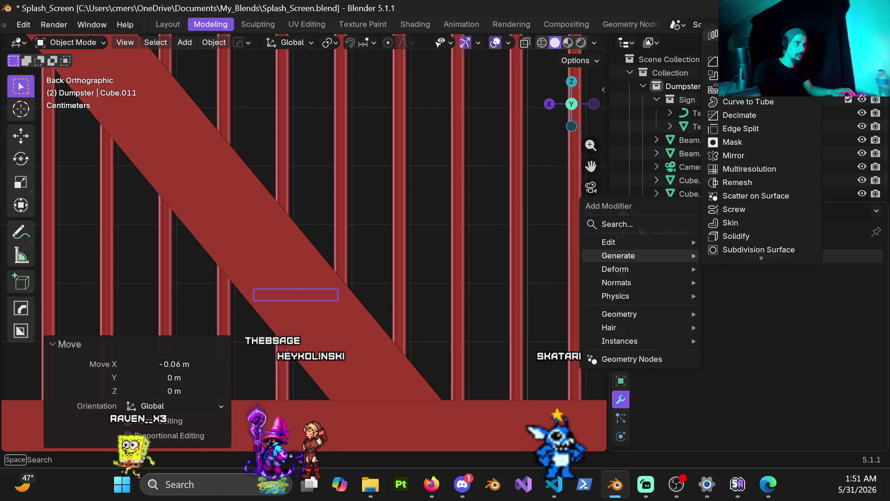
pyautogui.click(742, 47)
pyautogui.moveTo(371, 255)
pyautogui.mouseDown(button='middle')
pyautogui.moveTo(330, 263)
pyautogui.moveTo(368, 251)
pyautogui.moveTo(373, 279)
pyautogui.moveTo(357, 294)
pyautogui.moveTo(352, 248)
pyautogui.mouseUp(button='middle')
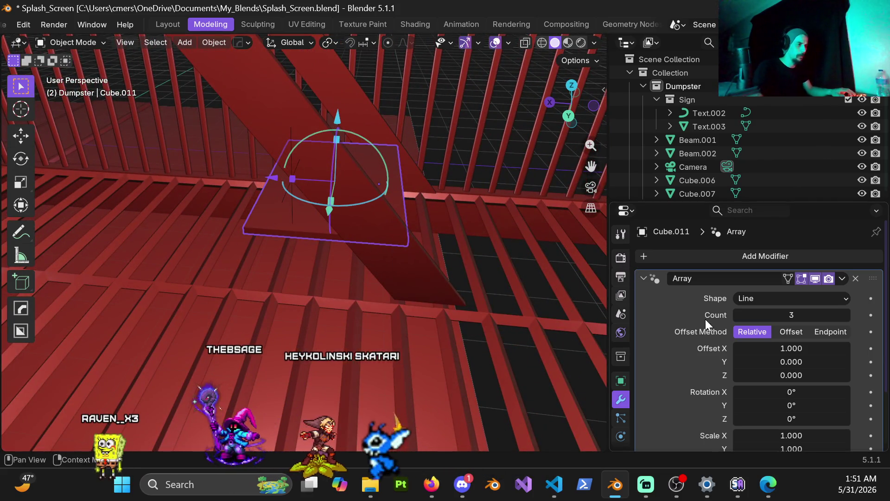
pyautogui.click(736, 315)
pyautogui.moveTo(316, 213)
pyautogui.mouseDown(button='middle')
pyautogui.moveTo(346, 240)
pyautogui.moveTo(389, 214)
pyautogui.moveTo(370, 287)
pyautogui.moveTo(395, 286)
pyautogui.moveTo(378, 306)
pyautogui.moveTo(371, 298)
pyautogui.moveTo(369, 327)
pyautogui.moveTo(341, 334)
pyautogui.moveTo(370, 319)
pyautogui.moveTo(329, 330)
pyautogui.moveTo(356, 316)
pyautogui.mouseUp(button='middle')
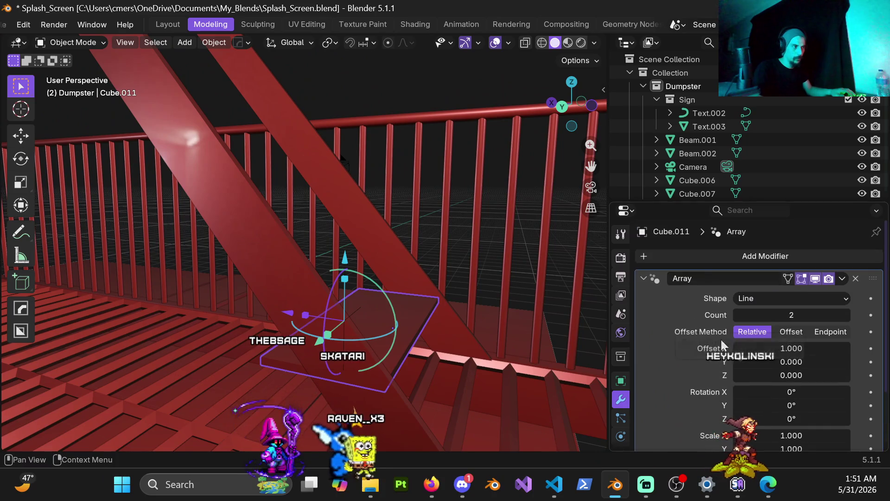
pyautogui.moveTo(650, 203); pyautogui.dragTo(650, 148)
pyautogui.scroll(-1, 679, 331)
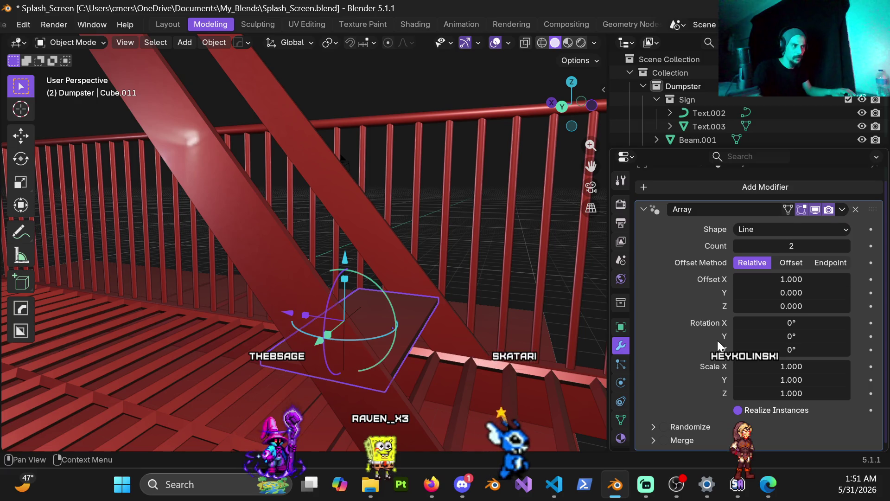
pyautogui.moveTo(408, 318); pyautogui.dragTo(372, 327, button='middle')
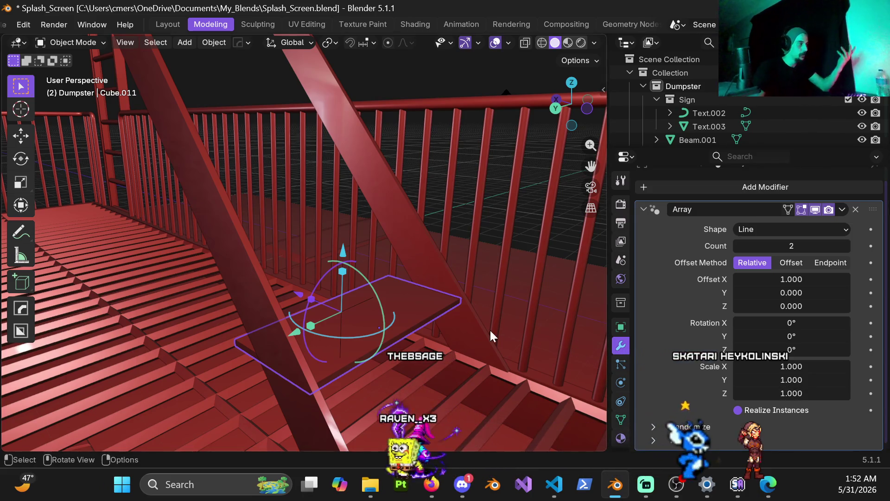
pyautogui.scroll(-1, 407, 371)
# Bring up the 'Oblivion but it's lofi beats' YouTube page in Firefox, scroll it, then return to Blender.
pyautogui.moveTo(431, 484)
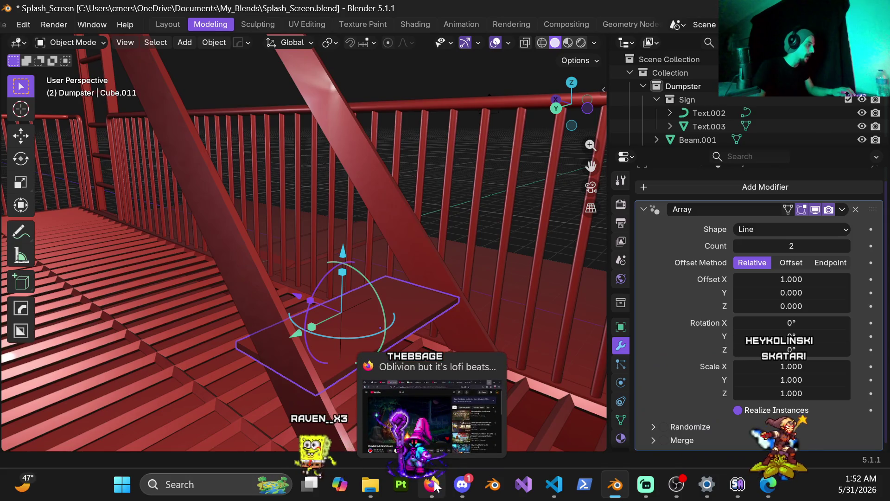
pyautogui.click(410, 365)
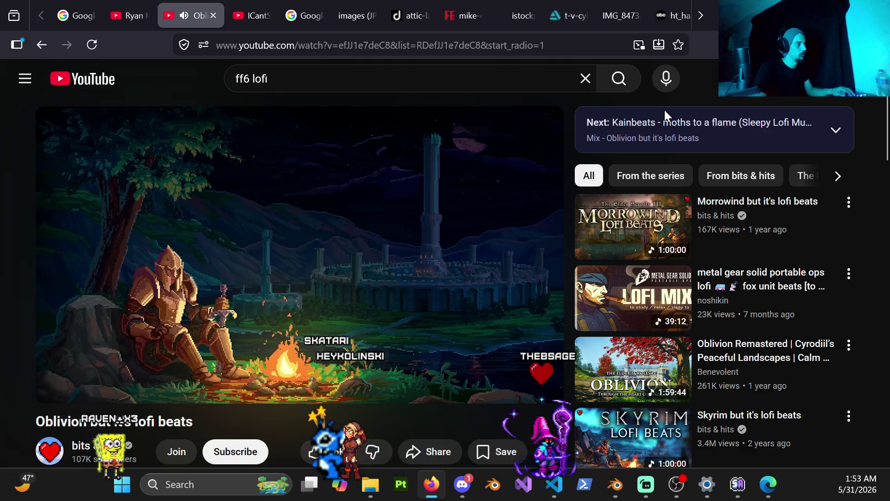
pyautogui.scroll(-2, 816, 210)
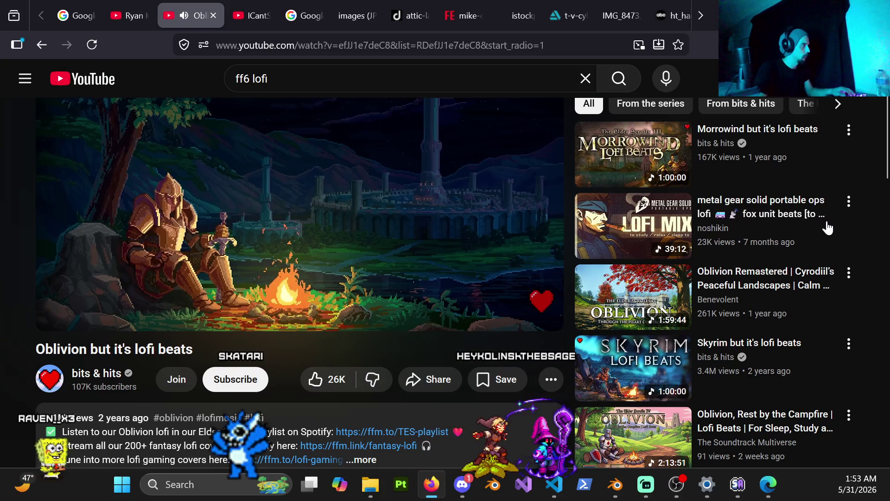
pyautogui.scroll(2, 871, 268)
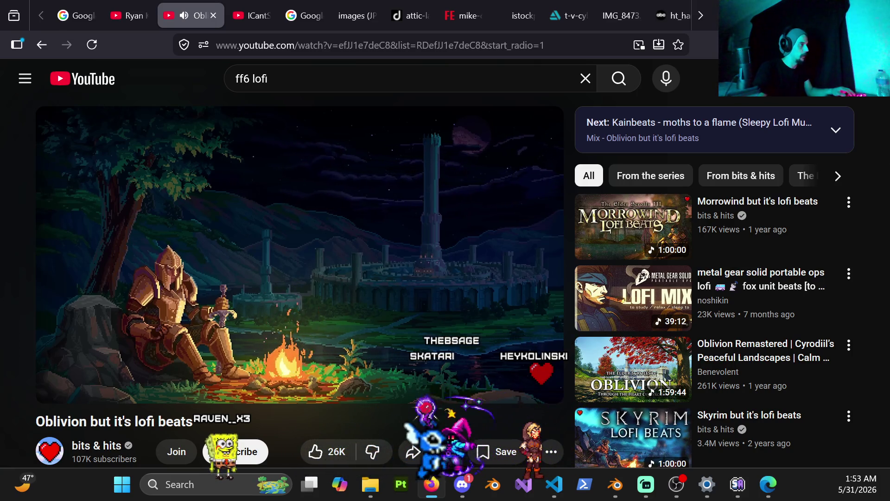
pyautogui.hotkey('alt', 'Tab')
# Switch the array to constant Offset and try X translations of 0.4, 0.2 and 0.35 m.
pyautogui.press('ctrl+KP_1')
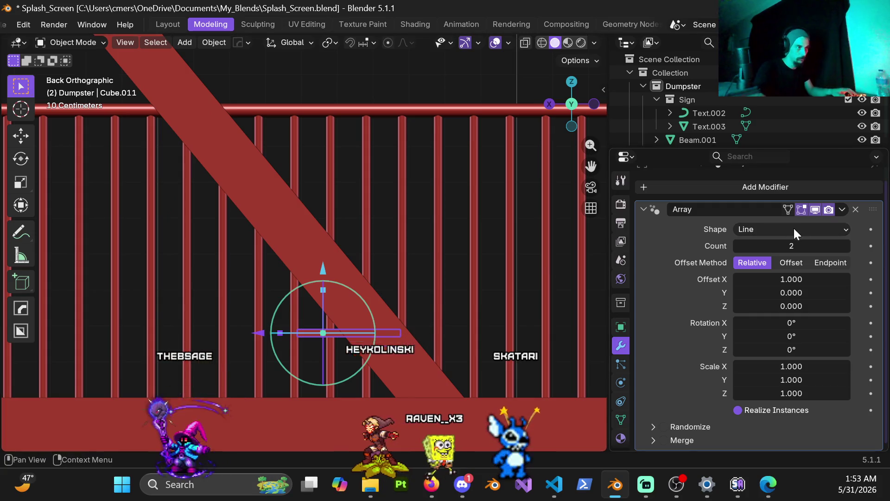
pyautogui.click(796, 263)
pyautogui.scroll(-2, 366, 284)
pyautogui.scroll(1, 367, 282)
pyautogui.write('.4')
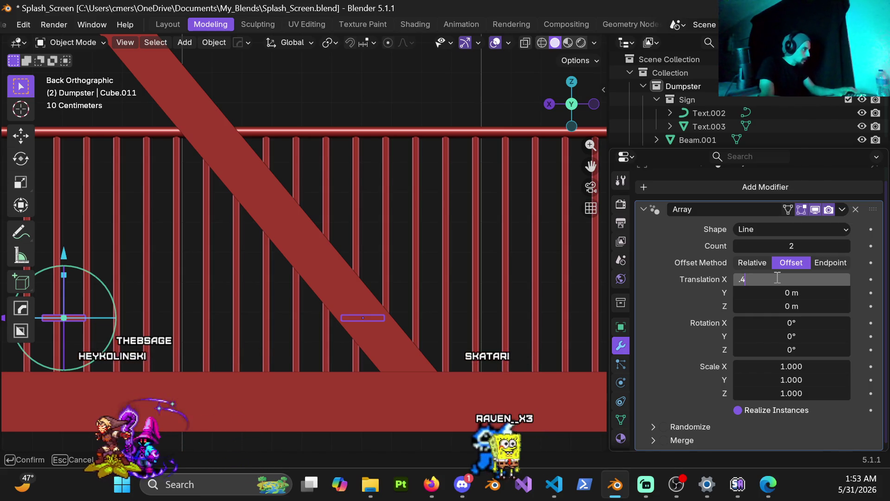
pyautogui.press('Return')
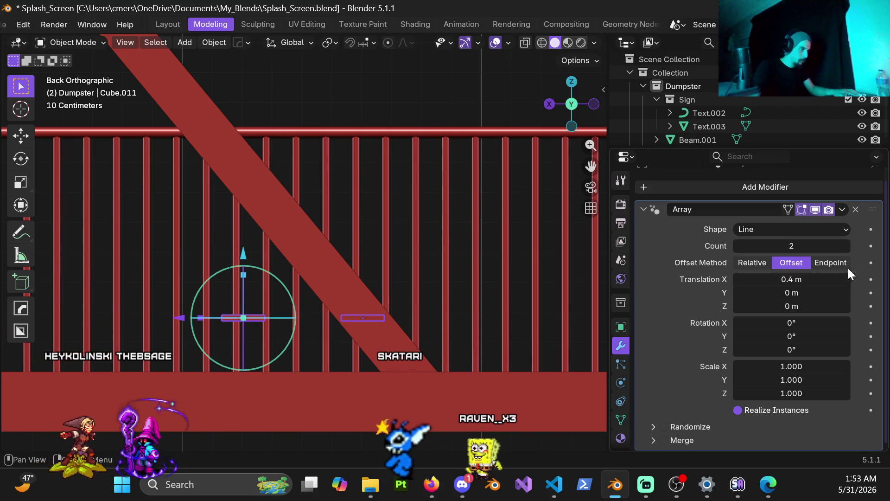
pyautogui.click(796, 282)
pyautogui.write('.2')
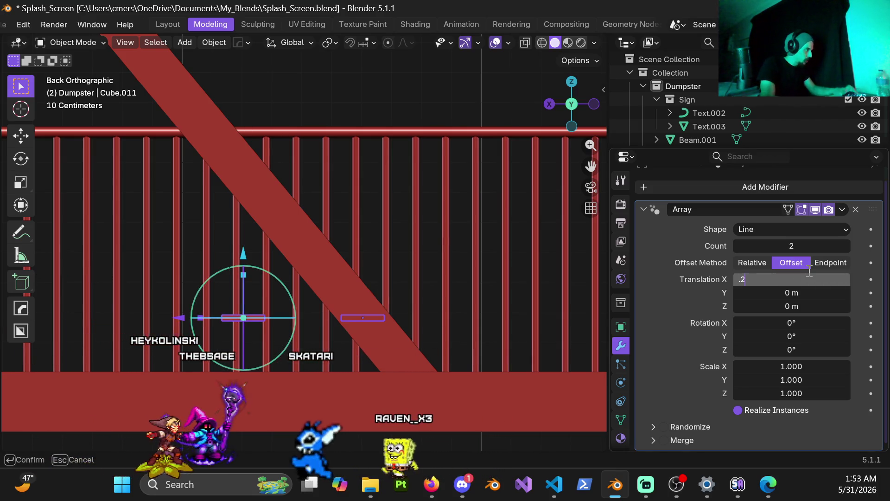
pyautogui.press('Return')
pyautogui.click(819, 279)
pyautogui.write('.35')
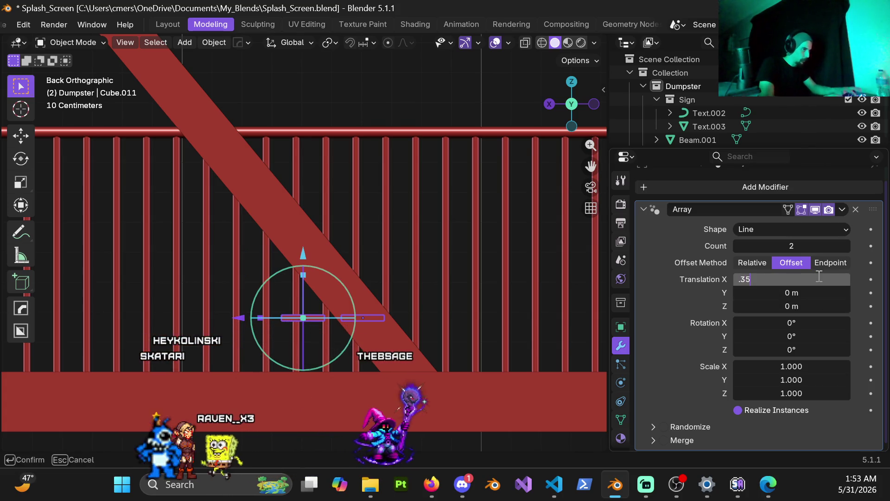
pyautogui.press('Return')
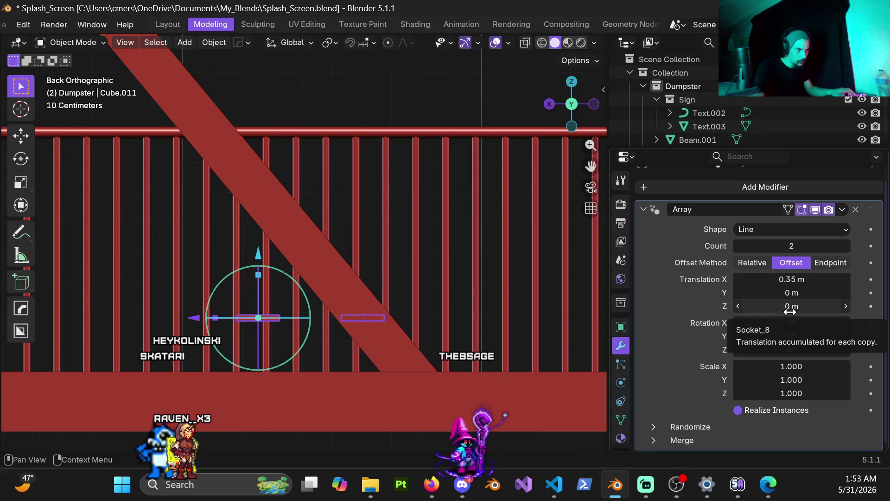
# Set the array's Z translation to 0.2 m.
pyautogui.click(788, 307)
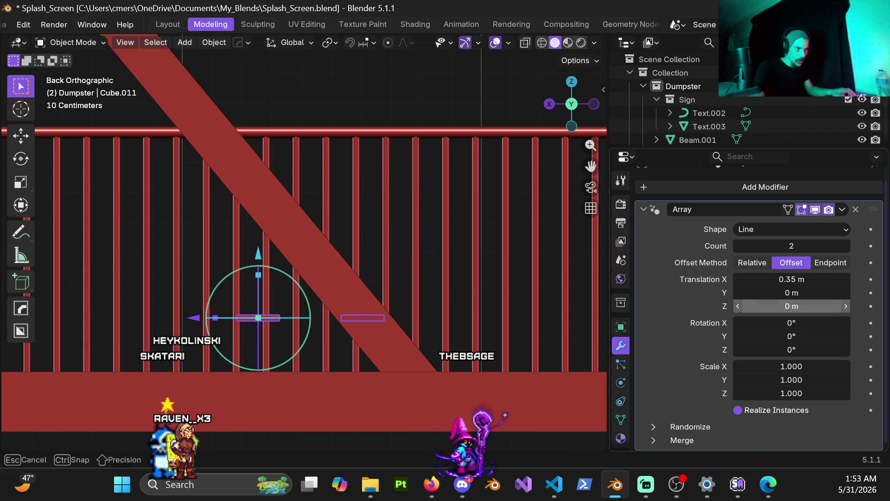
pyautogui.press('Return')
pyautogui.click(790, 308)
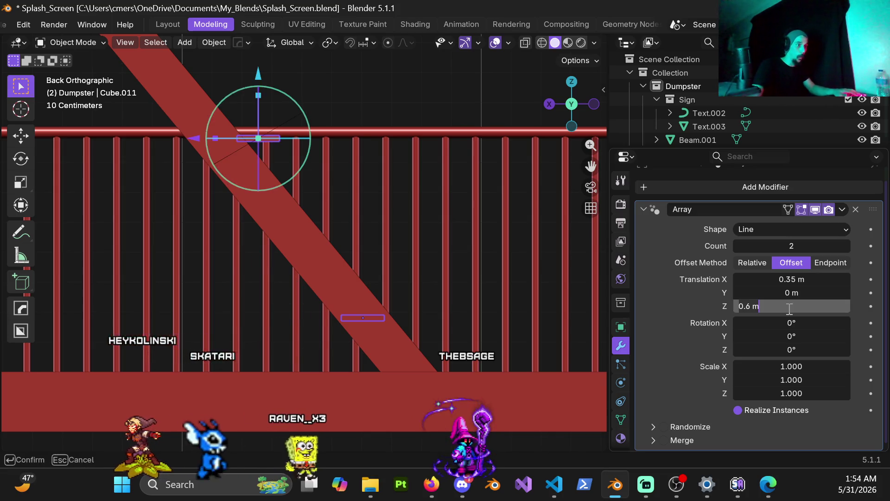
pyautogui.hotkey('ctrl', 'a')
pyautogui.write('.3')
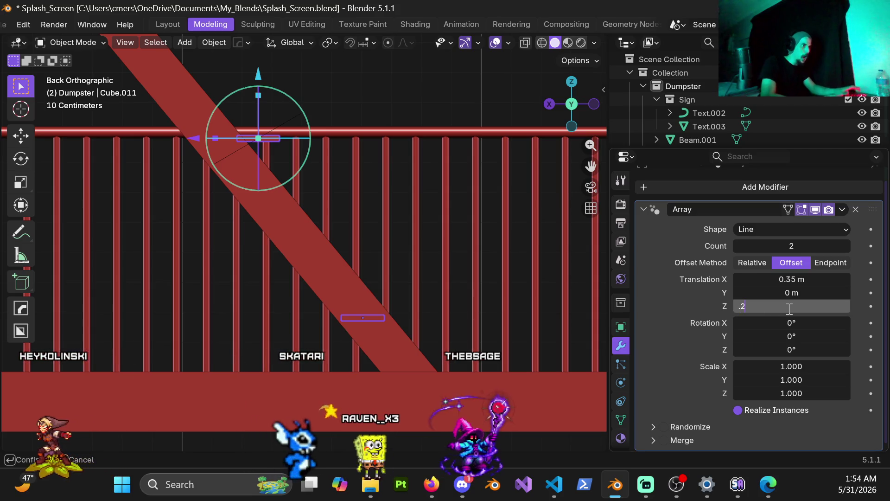
pyautogui.press('Return')
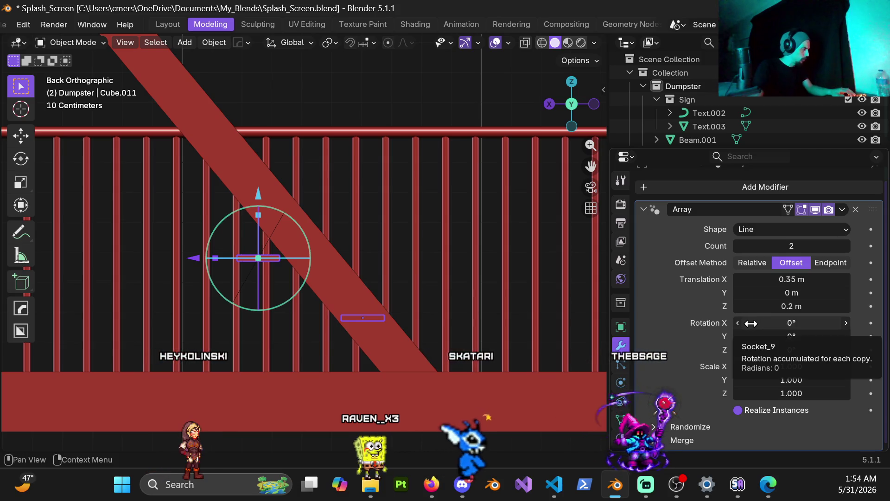
# Fine-tune the X translation through 0.2 and 0.18 m down to 0.16 m.
pyautogui.click(790, 279)
pyautogui.write('.2')
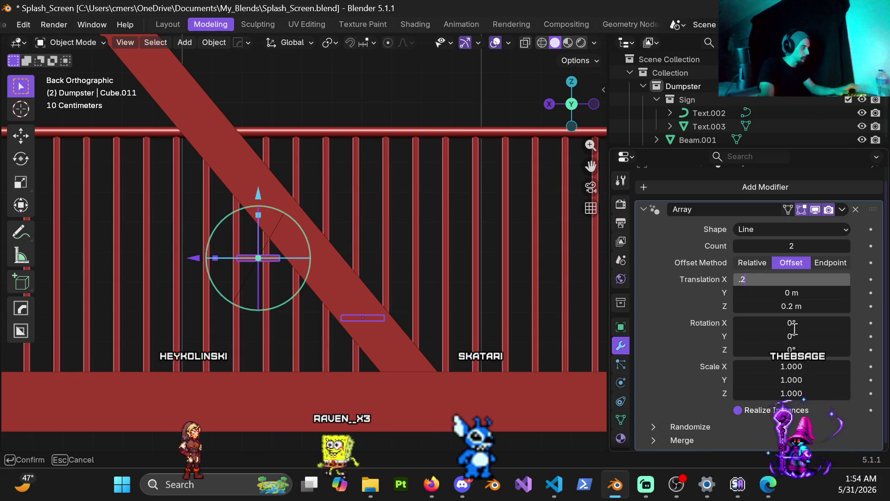
pyautogui.press('Return')
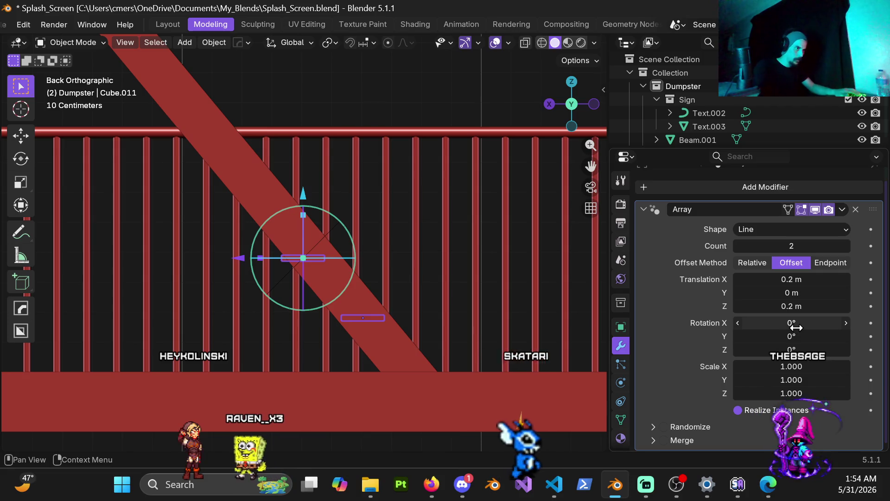
pyautogui.click(792, 279)
pyautogui.write('.1')
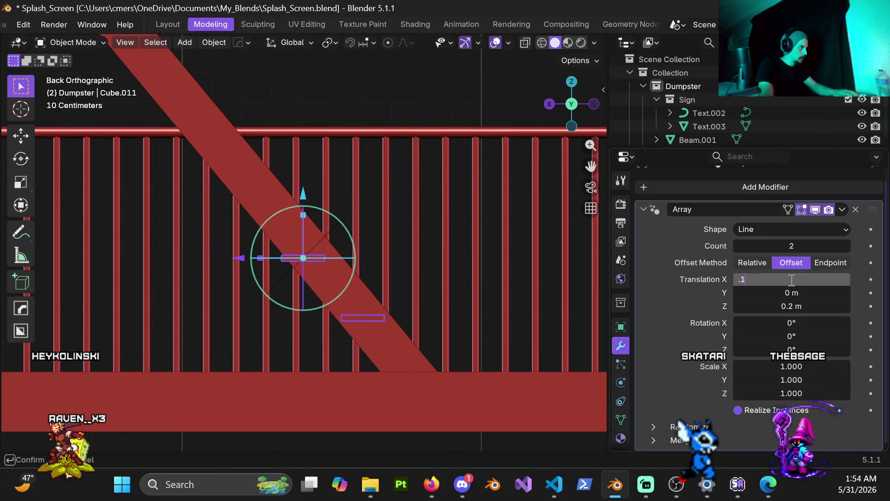
pyautogui.write('8')
pyautogui.press('Return')
pyautogui.click(792, 279)
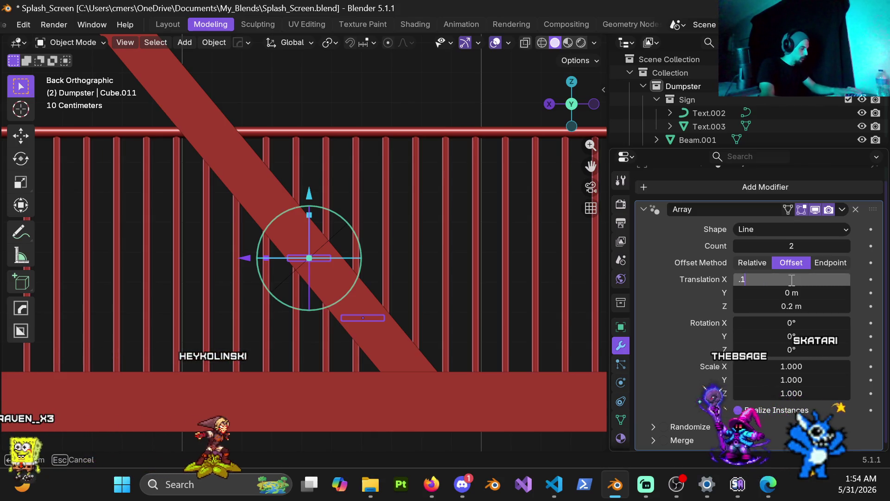
pyautogui.write('6')
pyautogui.press('Return')
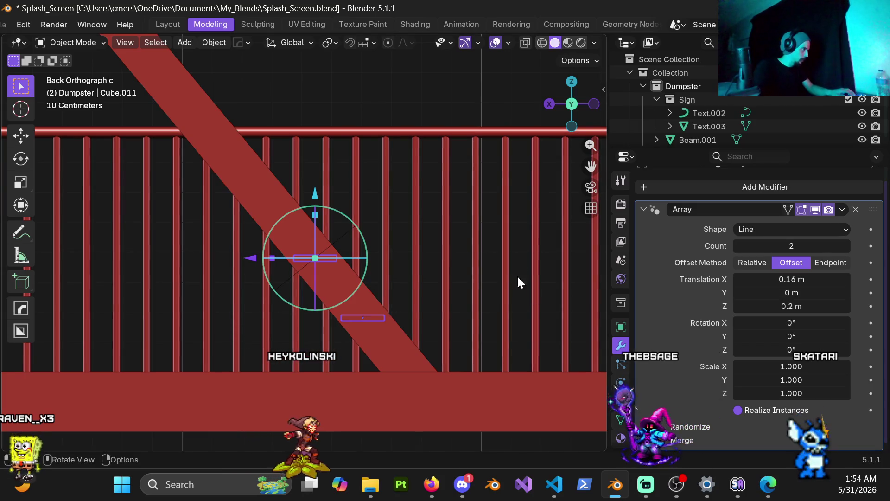
pyautogui.moveTo(353, 241)
pyautogui.mouseDown(button='middle')
pyautogui.moveTo(364, 261)
pyautogui.moveTo(315, 294)
pyautogui.moveTo(403, 287)
pyautogui.moveTo(219, 302)
pyautogui.moveTo(393, 283)
pyautogui.moveTo(19, 292)
pyautogui.moveTo(466, 293)
pyautogui.moveTo(373, 295)
pyautogui.moveTo(442, 282)
pyautogui.moveTo(561, 290)
pyautogui.moveTo(519, 317)
pyautogui.moveTo(487, 283)
pyautogui.moveTo(494, 285)
pyautogui.moveTo(340, 223)
pyautogui.moveTo(299, 224)
pyautogui.moveTo(423, 269)
pyautogui.moveTo(403, 278)
pyautogui.moveTo(456, 297)
pyautogui.moveTo(278, 255)
pyautogui.moveTo(354, 310)
pyautogui.moveTo(425, 316)
pyautogui.moveTo(466, 355)
pyautogui.moveTo(388, 369)
pyautogui.moveTo(207, 300)
pyautogui.moveTo(377, 290)
pyautogui.moveTo(413, 333)
pyautogui.moveTo(408, 325)
pyautogui.mouseUp(button='middle')
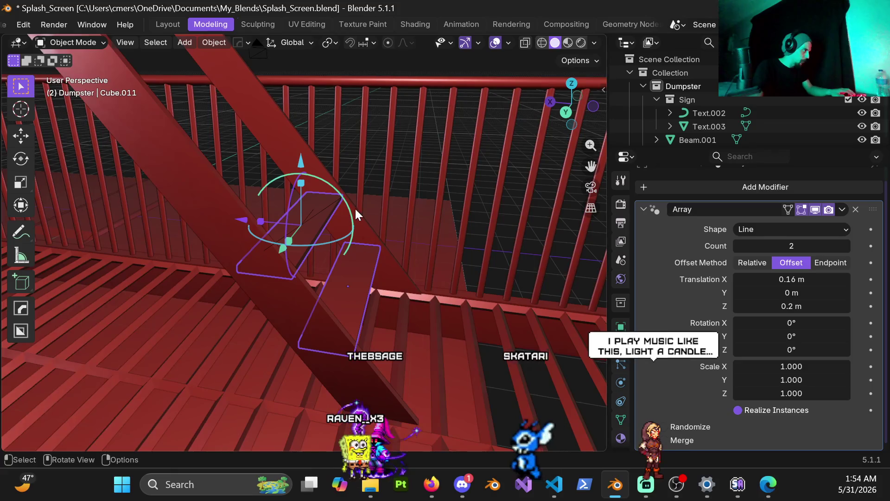
pyautogui.moveTo(346, 205)
pyautogui.mouseDown()
pyautogui.moveTo(360, 217)
pyautogui.moveTo(360, 241)
pyautogui.moveTo(336, 166)
pyautogui.moveTo(301, 155)
pyautogui.mouseUp()
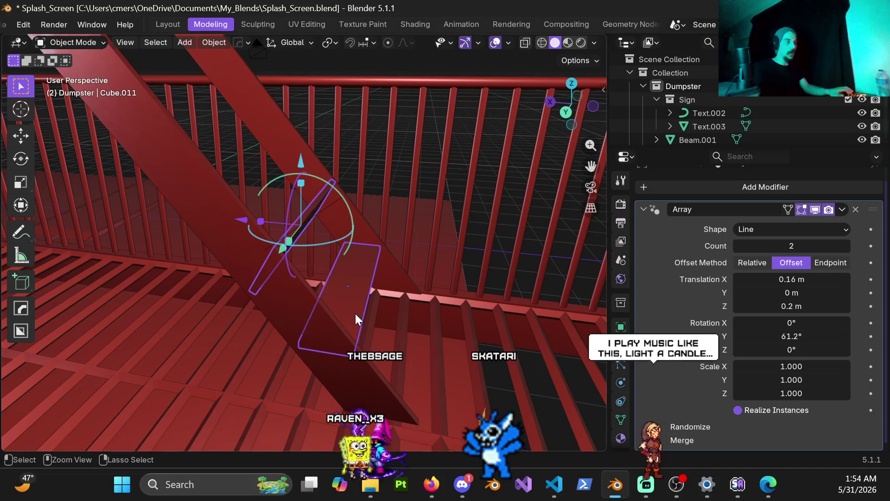
pyautogui.hotkey('ctrl', 'z')
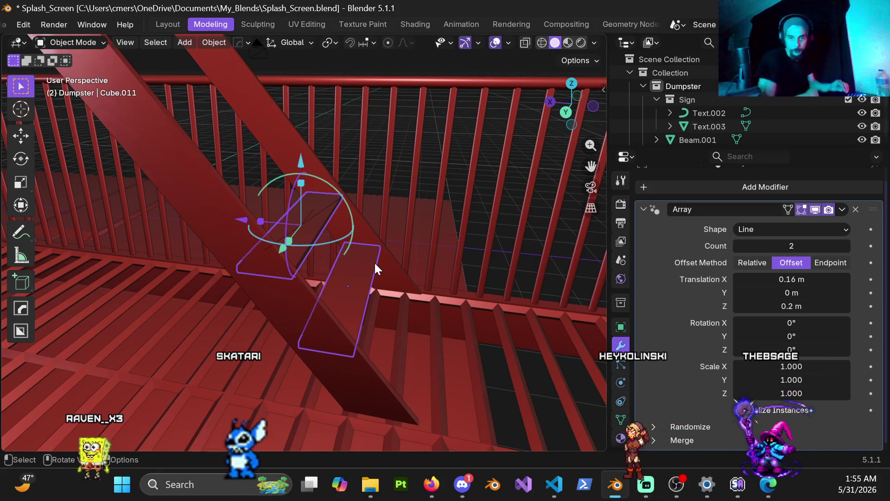
pyautogui.moveTo(275, 245); pyautogui.dragTo(305, 255, button='middle')
# Raise the array Count to 5 plates and frame them along the brace.
pyautogui.press('ctrl+KP_1')
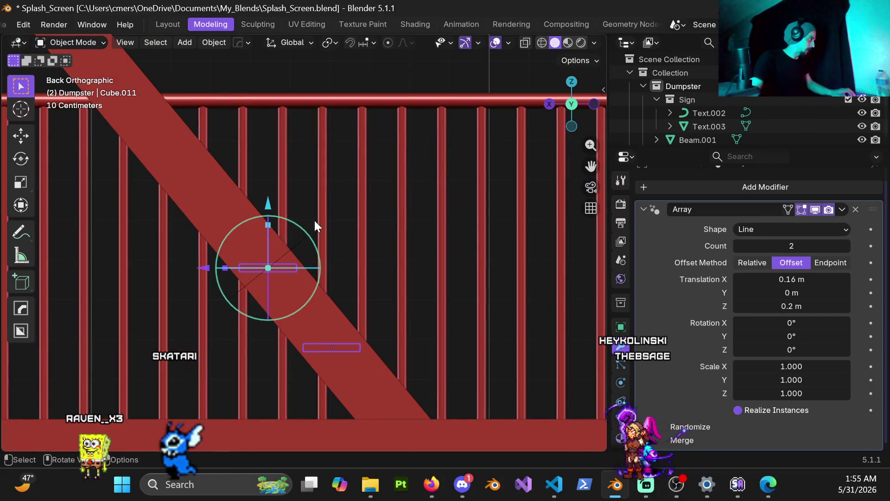
pyautogui.scroll(2, 310, 209)
pyautogui.click(847, 245)
pyautogui.click(847, 246)
pyautogui.click(847, 246)
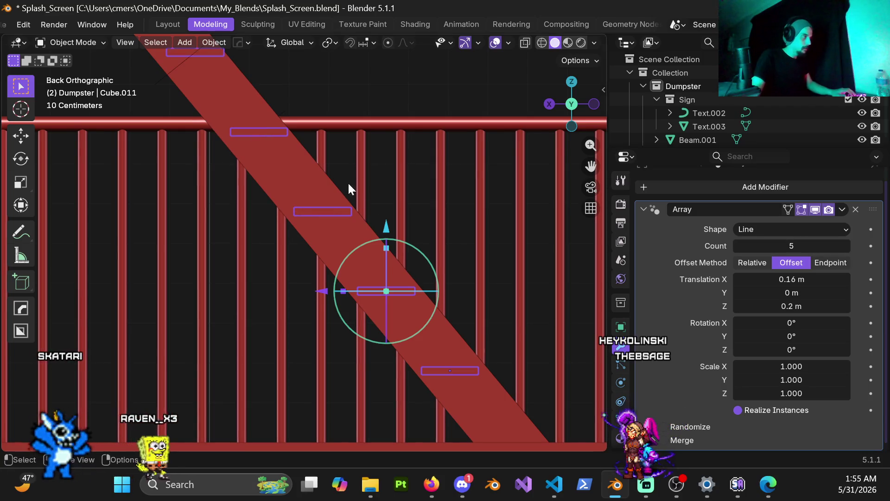
pyautogui.keyDown('shift'); pyautogui.moveTo(349, 188); pyautogui.dragTo(266, 135, button='middle'); pyautogui.keyUp('shift')
pyautogui.scroll(-3, 325, 177)
pyautogui.keyDown('shift'); pyautogui.moveTo(377, 205); pyautogui.dragTo(345, 169, button='middle'); pyautogui.keyUp('shift')
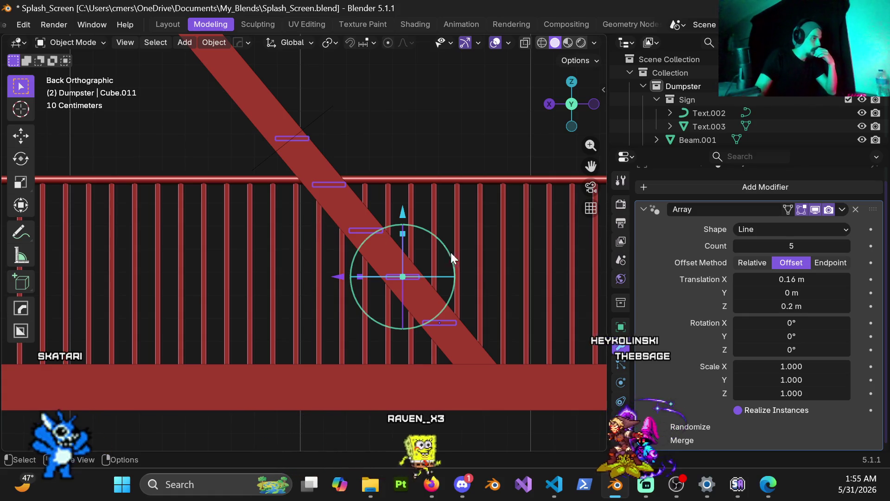
# Use Offset spacing with Translation X at 0.16 m, then try the Endpoint method.
pyautogui.click(747, 266)
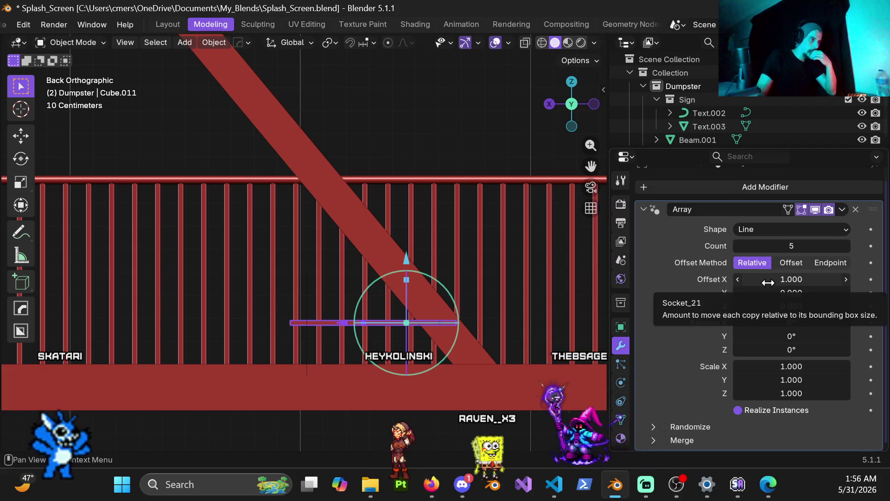
pyautogui.click(783, 266)
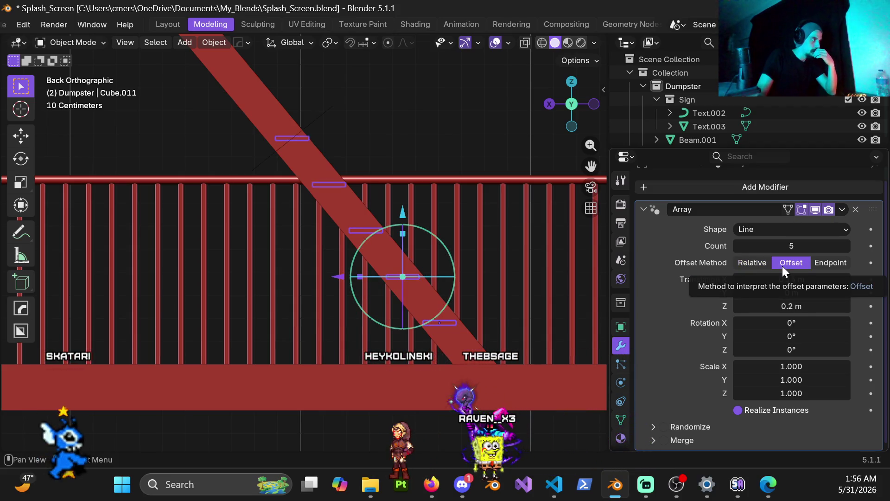
pyautogui.moveTo(786, 279)
pyautogui.mouseDown()
pyautogui.moveTo(765, 279)
pyautogui.moveTo(787, 291)
pyautogui.mouseUp()
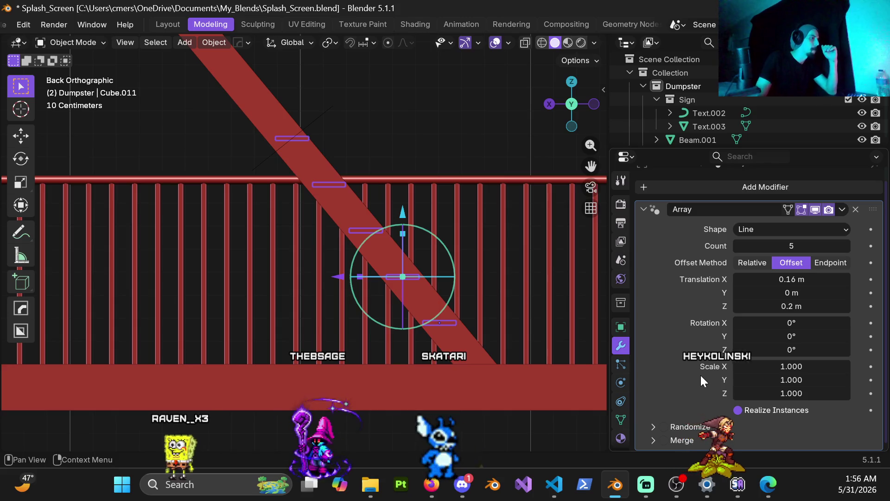
pyautogui.click(825, 262)
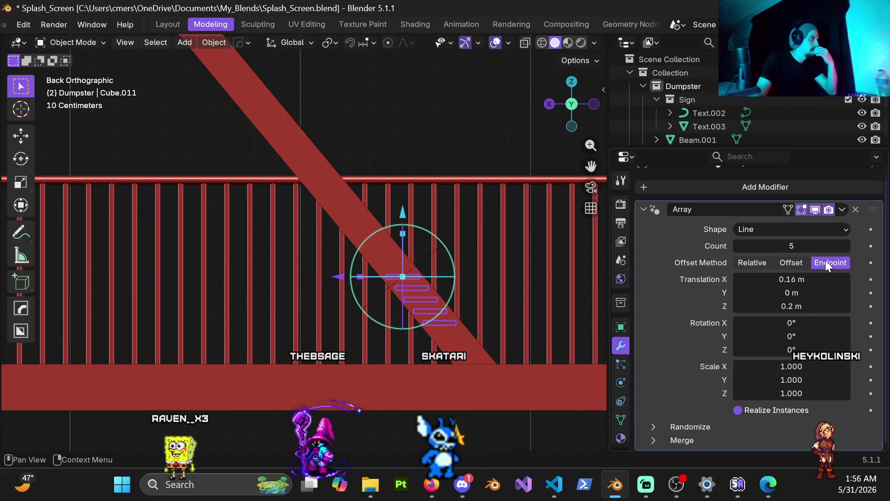
# Return to Relative offset and try the Transform array shape driven by Cube.010.
pyautogui.click(792, 263)
pyautogui.click(751, 262)
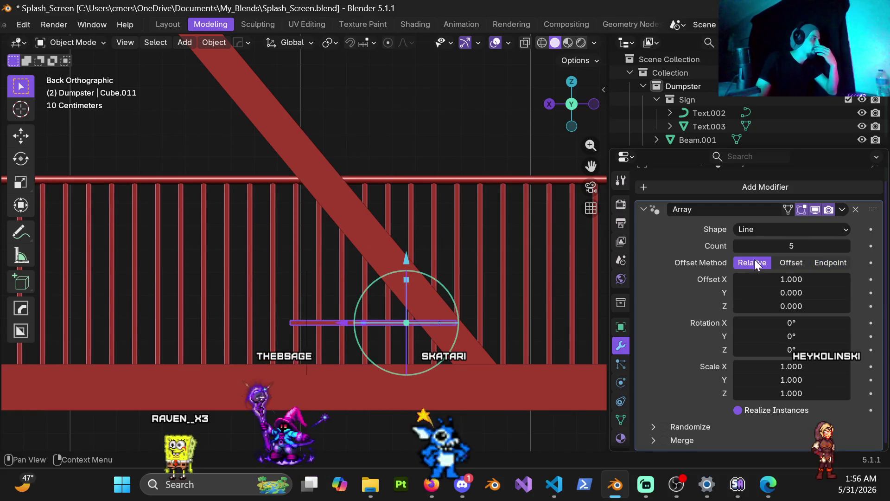
pyautogui.click(793, 235)
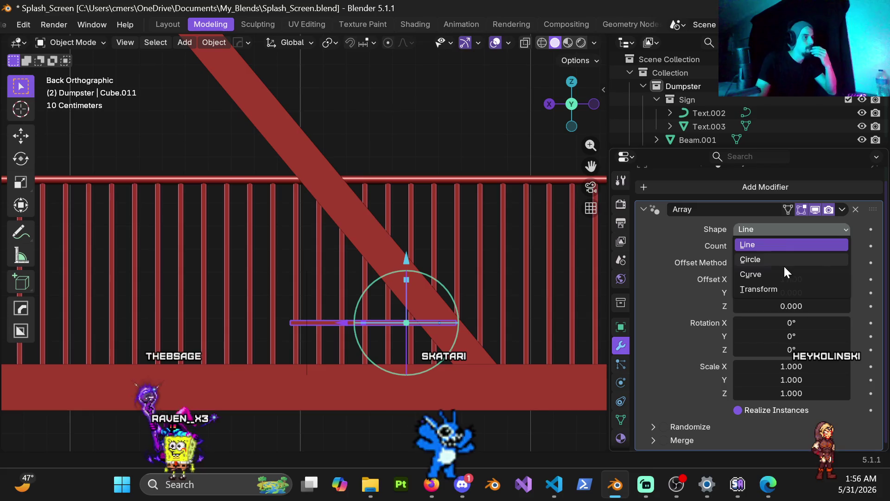
pyautogui.click(766, 286)
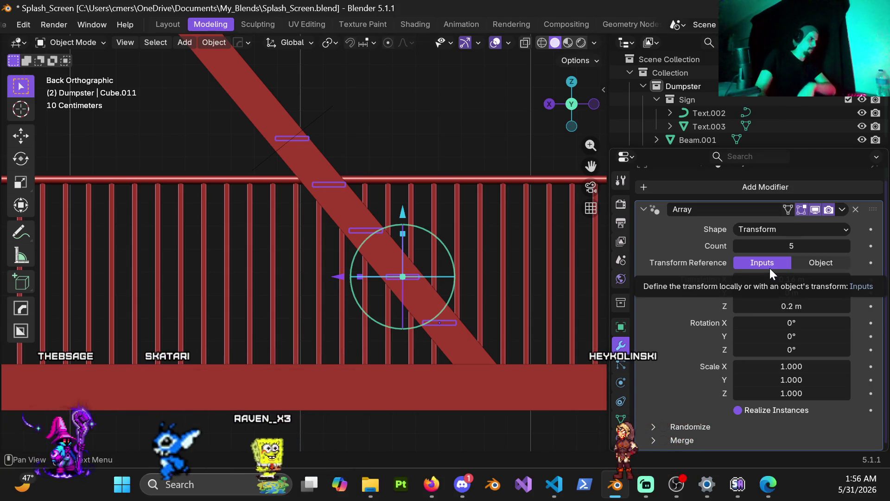
pyautogui.click(806, 266)
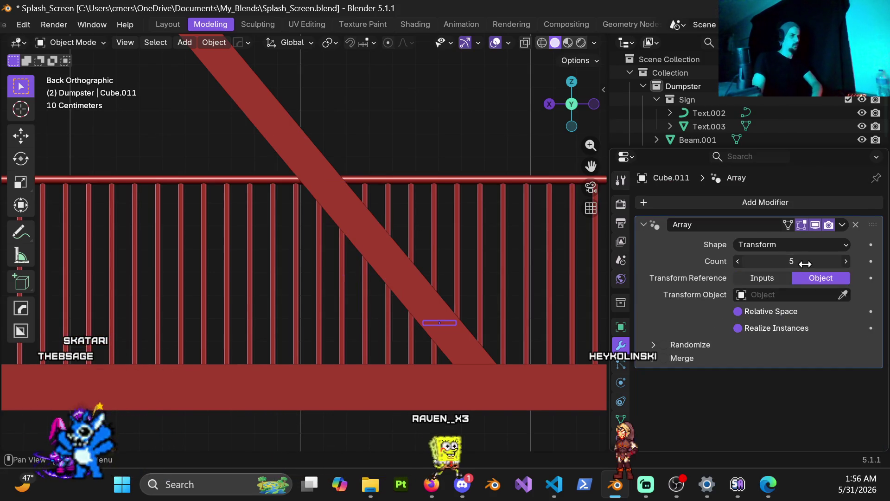
pyautogui.click(366, 235)
pyautogui.moveTo(371, 252)
pyautogui.mouseDown(button='middle')
pyautogui.moveTo(355, 235)
pyautogui.moveTo(262, 212)
pyautogui.moveTo(207, 237)
pyautogui.moveTo(236, 216)
pyautogui.mouseUp(button='middle')
pyautogui.scroll(-10, 237, 222)
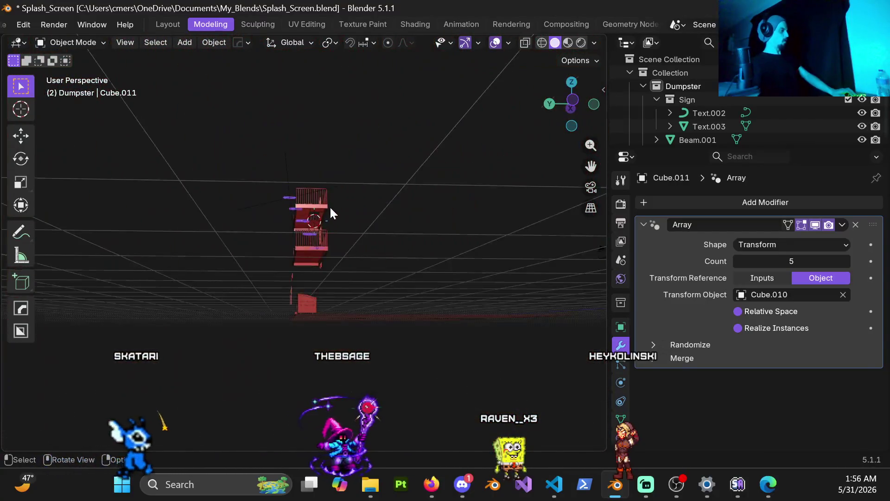
pyautogui.scroll(5, 333, 262)
pyautogui.moveTo(293, 260)
pyautogui.mouseDown(button='middle')
pyautogui.moveTo(324, 247)
pyautogui.moveTo(283, 229)
pyautogui.moveTo(296, 257)
pyautogui.mouseUp(button='middle')
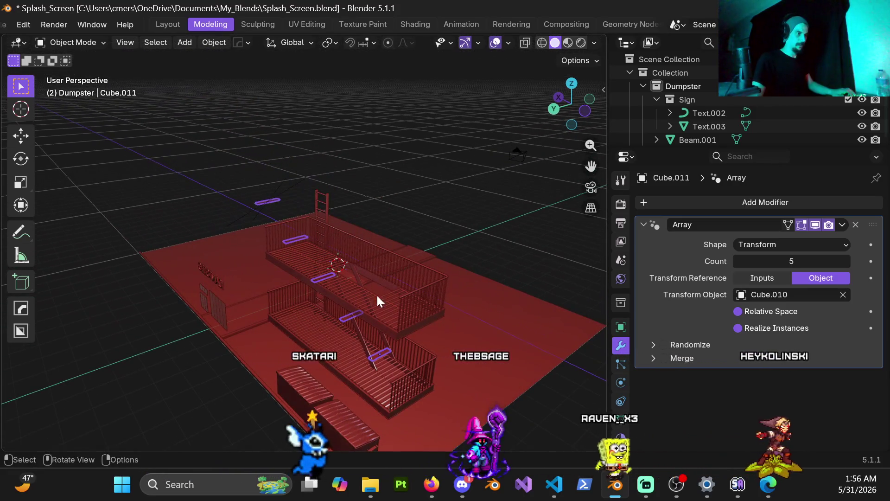
# Clear the transform object and set the array shape back to Line.
pyautogui.click(843, 295)
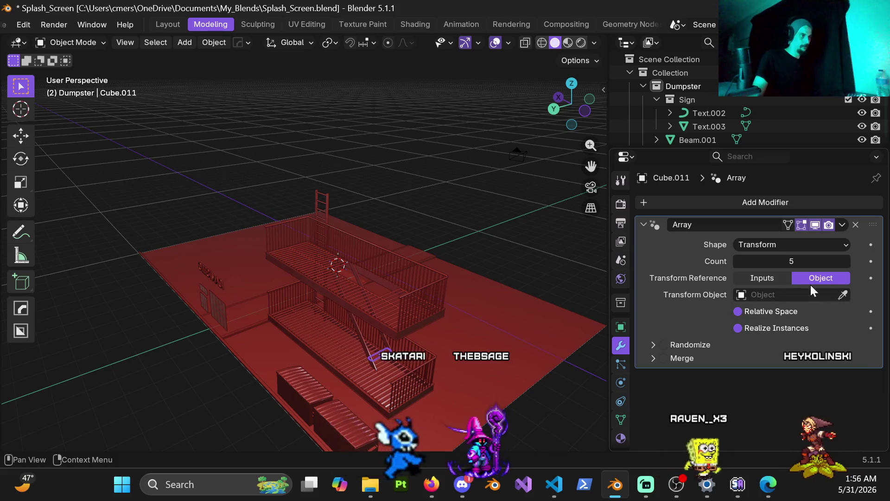
pyautogui.click(771, 249)
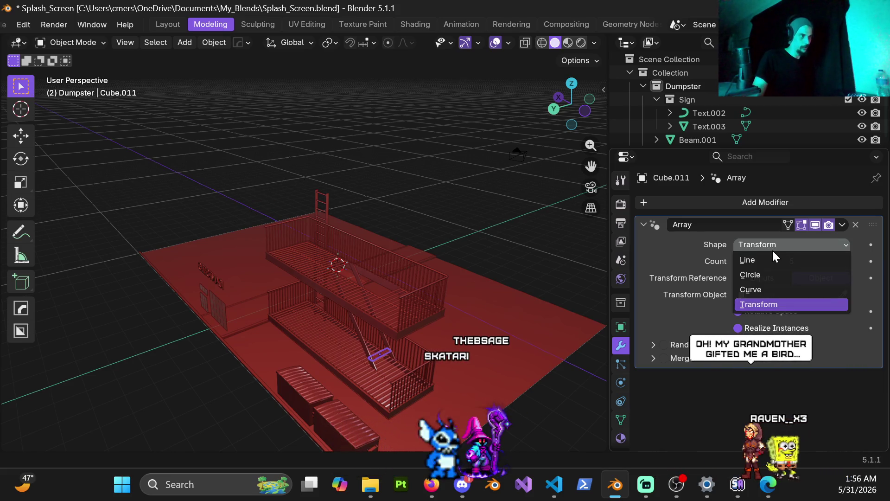
pyautogui.click(758, 257)
pyautogui.scroll(5, 372, 334)
pyautogui.moveTo(371, 334)
pyautogui.mouseDown(button='middle')
pyautogui.moveTo(418, 296)
pyautogui.moveTo(442, 302)
pyautogui.mouseUp(button='middle')
pyautogui.moveTo(452, 377)
pyautogui.mouseDown(button='middle')
pyautogui.moveTo(392, 250)
pyautogui.moveTo(558, 282)
pyautogui.mouseUp(button='middle')
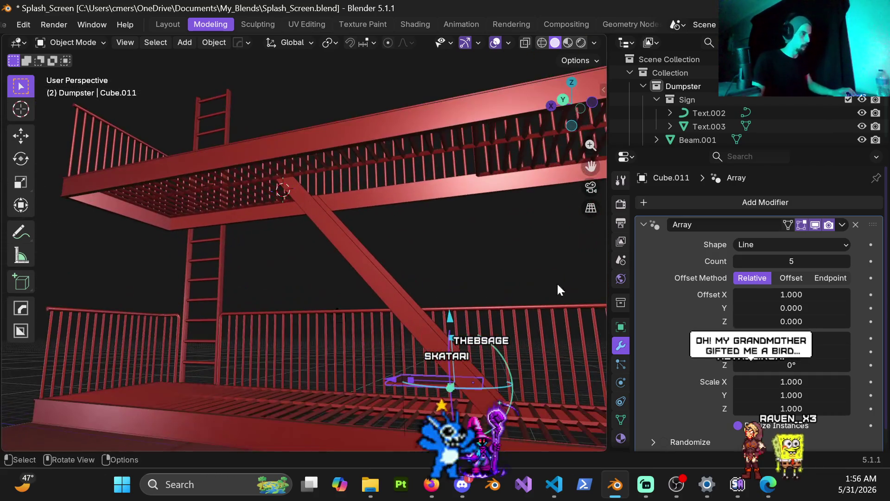
# Raise the Count to 10 with Offset spacing and check the stairs from side and back views.
pyautogui.click(845, 261)
pyautogui.click(845, 261)
pyautogui.click(791, 278)
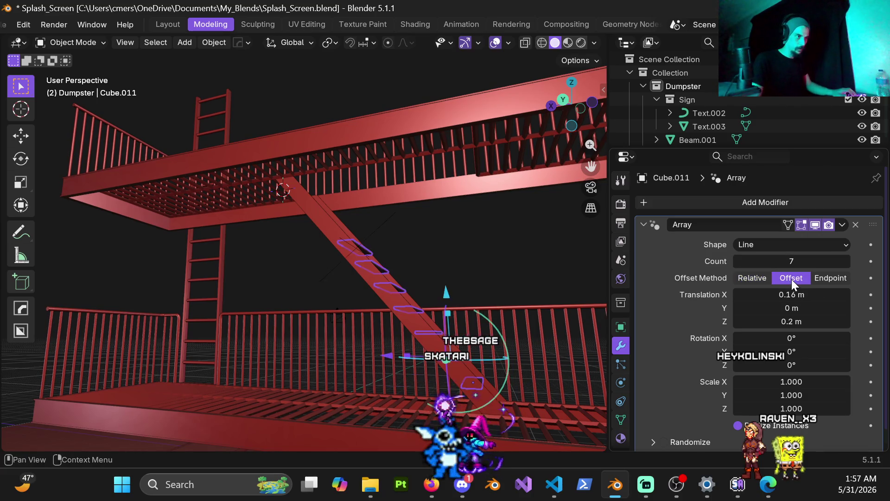
pyautogui.click(846, 260)
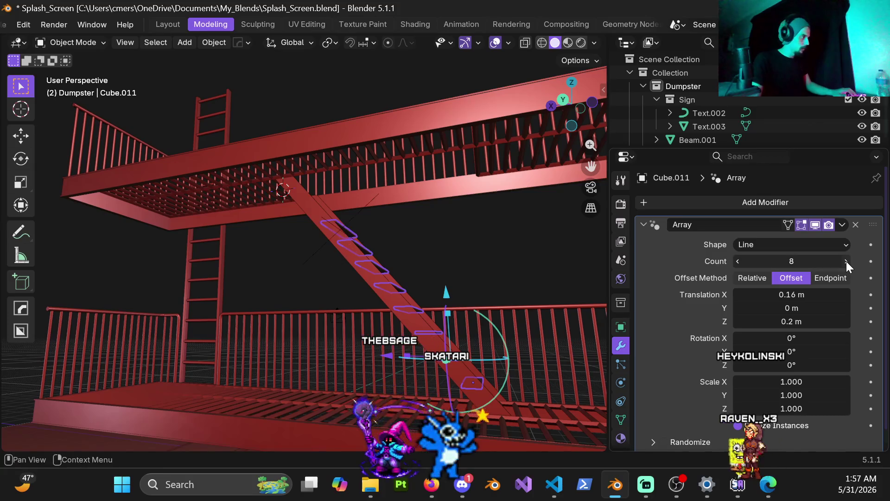
pyautogui.click(846, 260)
pyautogui.click(847, 261)
pyautogui.moveTo(376, 229)
pyautogui.mouseDown(button='middle')
pyautogui.moveTo(405, 247)
pyautogui.moveTo(360, 215)
pyautogui.mouseUp(button='middle')
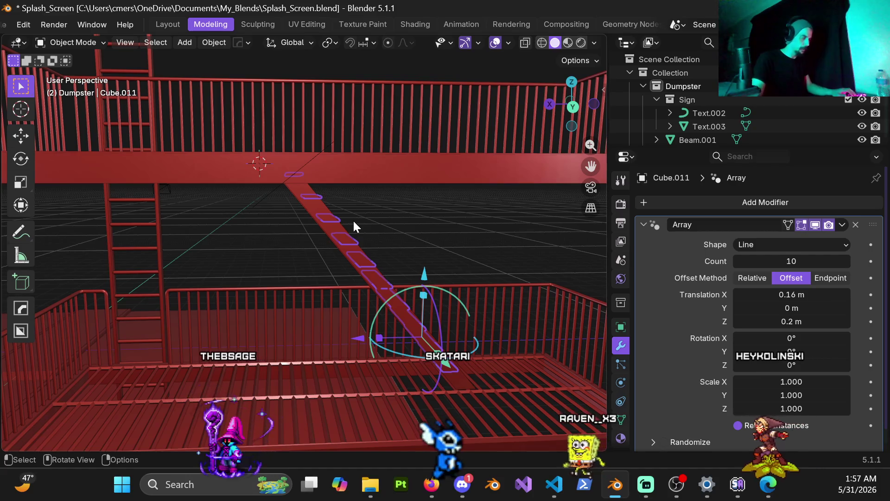
pyautogui.press('KP_3')
pyautogui.press('ctrl+KP_3')
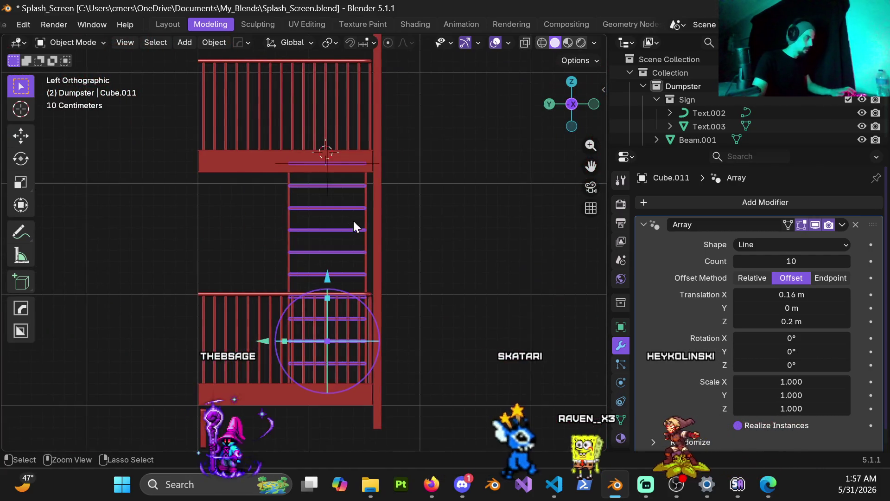
pyautogui.moveTo(366, 233)
pyautogui.mouseDown(button='middle')
pyautogui.moveTo(430, 268)
pyautogui.moveTo(422, 277)
pyautogui.mouseUp(button='middle')
pyautogui.press('ctrl+KP_1')
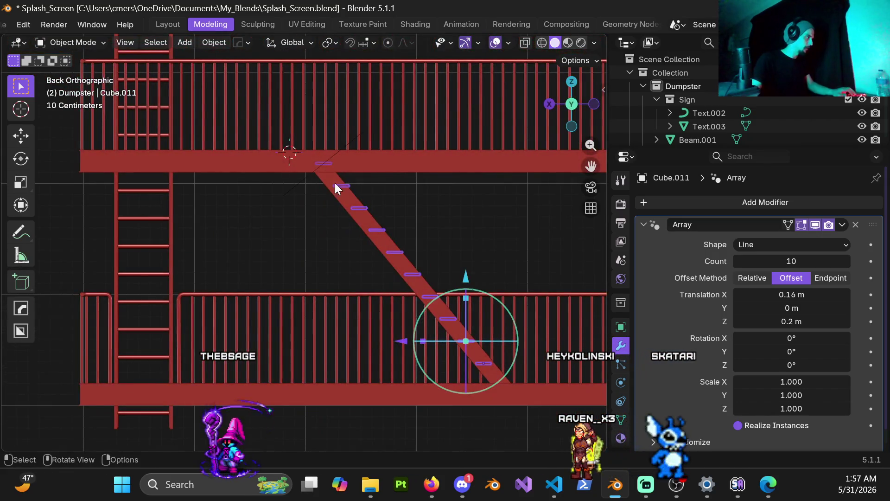
pyautogui.scroll(5, 282, 214)
pyautogui.moveTo(297, 208)
pyautogui.mouseDown(button='middle')
pyautogui.moveTo(261, 261)
pyautogui.moveTo(232, 195)
pyautogui.moveTo(157, 181)
pyautogui.moveTo(182, 140)
pyautogui.moveTo(151, 160)
pyautogui.moveTo(150, 194)
pyautogui.moveTo(259, 184)
pyautogui.mouseUp(button='middle')
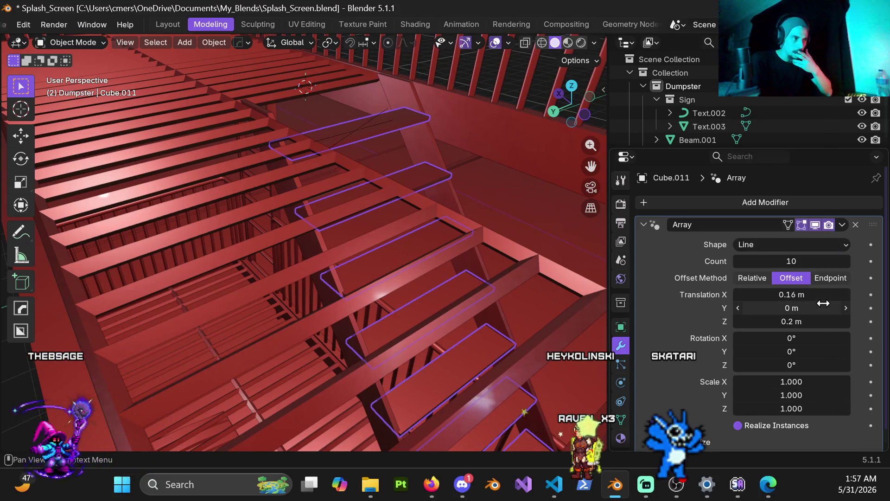
# Try an eleventh plate, then revert the array to ten steps.
pyautogui.click(845, 265)
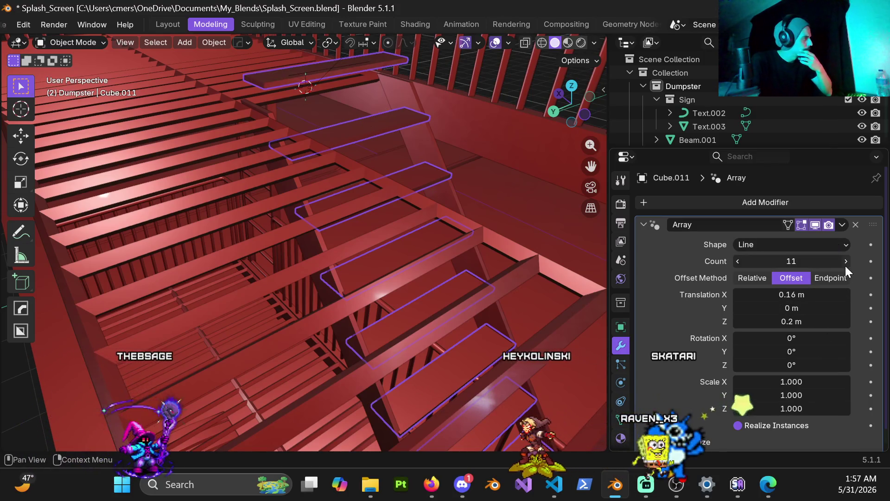
pyautogui.click(737, 261)
pyautogui.moveTo(223, 163); pyautogui.dragTo(360, 156, button='middle')
pyautogui.scroll(-6, 361, 155)
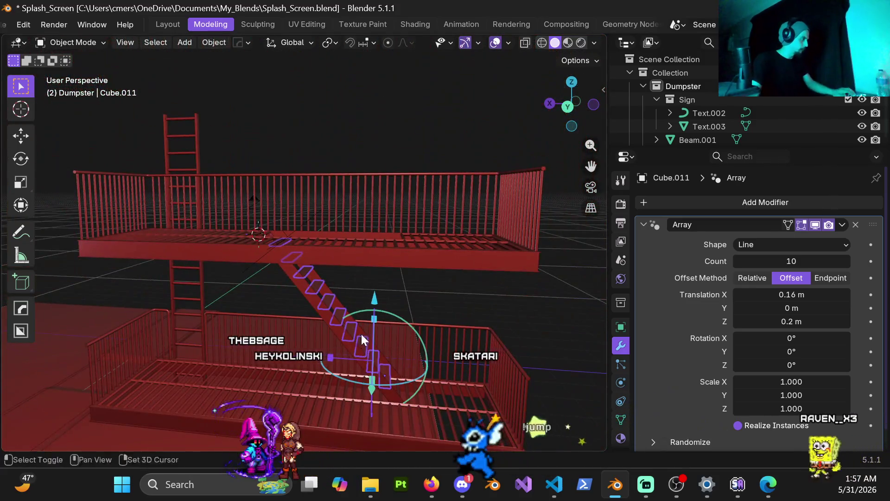
pyautogui.moveTo(360, 333); pyautogui.dragTo(374, 275, button='middle')
pyautogui.moveTo(466, 243)
pyautogui.mouseDown(button='middle')
pyautogui.moveTo(271, 241)
pyautogui.moveTo(279, 236)
pyautogui.moveTo(162, 228)
pyautogui.moveTo(306, 243)
pyautogui.moveTo(316, 210)
pyautogui.moveTo(383, 264)
pyautogui.moveTo(319, 260)
pyautogui.moveTo(431, 224)
pyautogui.moveTo(338, 248)
pyautogui.moveTo(338, 235)
pyautogui.moveTo(301, 273)
pyautogui.mouseUp(button='middle')
# Enter Edit Mode on the step plate's mesh.
pyautogui.hotkey('ctrl', 'Tab')
pyautogui.click(394, 272)
pyautogui.press('KP_Decimal')
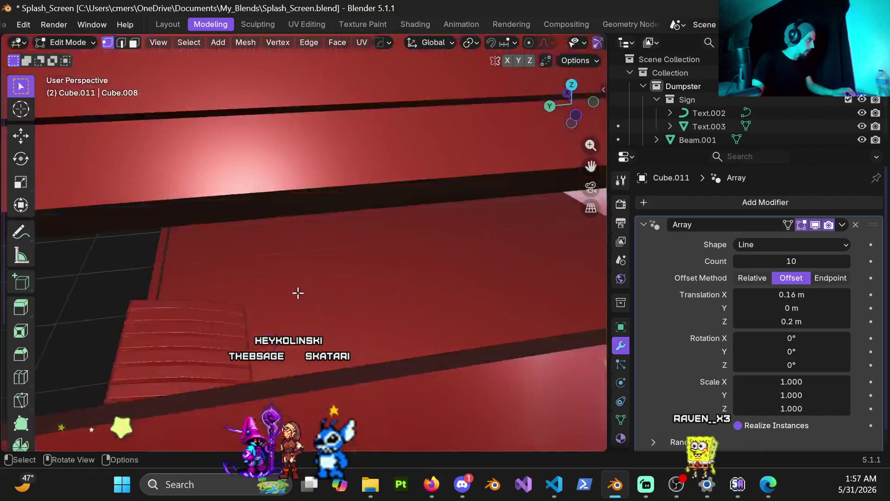
# Add two sets of centred loop cuts across the Cube.011 step plate in Edit Mode.
pyautogui.moveTo(327, 307)
pyautogui.mouseDown(button='middle')
pyautogui.moveTo(430, 286)
pyautogui.moveTo(339, 230)
pyautogui.moveTo(327, 235)
pyautogui.moveTo(327, 246)
pyautogui.moveTo(348, 234)
pyautogui.moveTo(356, 247)
pyautogui.moveTo(341, 251)
pyautogui.mouseUp(button='middle')
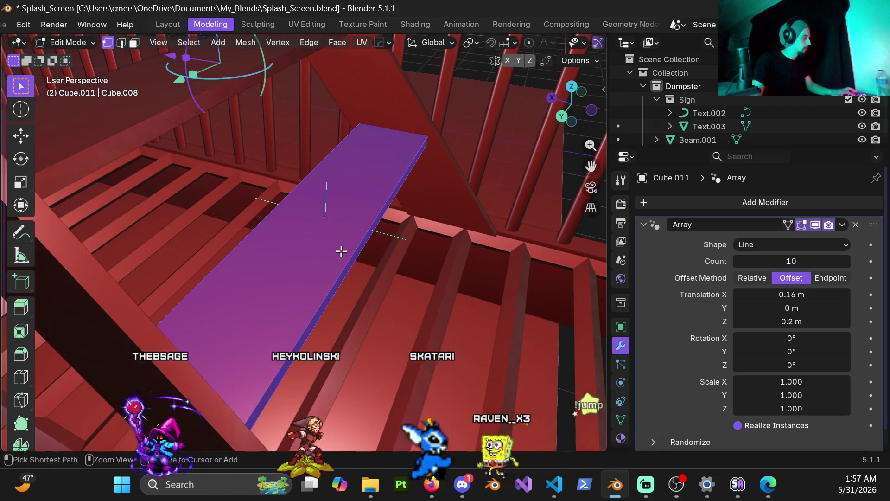
pyautogui.hotkey('ctrl', 'Tab')
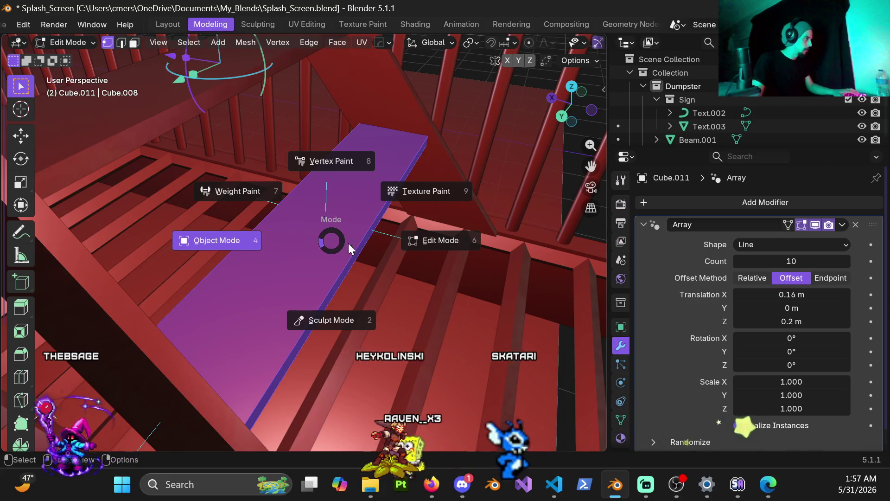
pyautogui.click(457, 246)
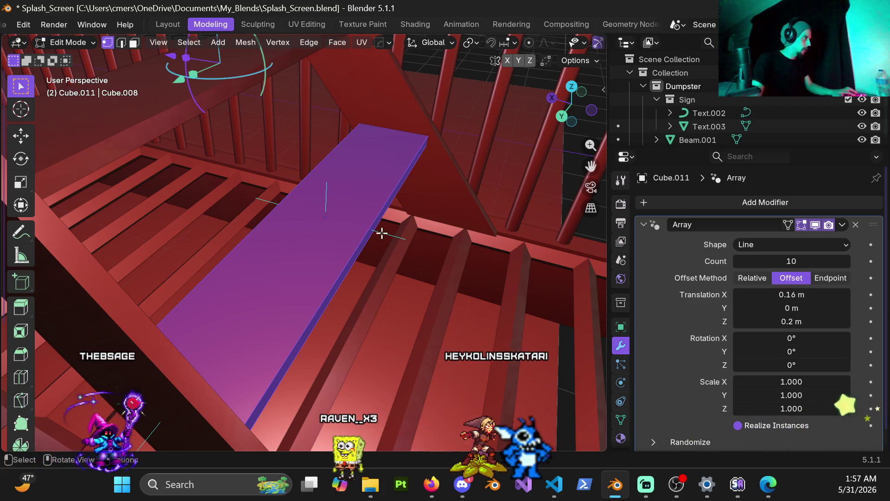
pyautogui.hotkey('ctrl', 'r')
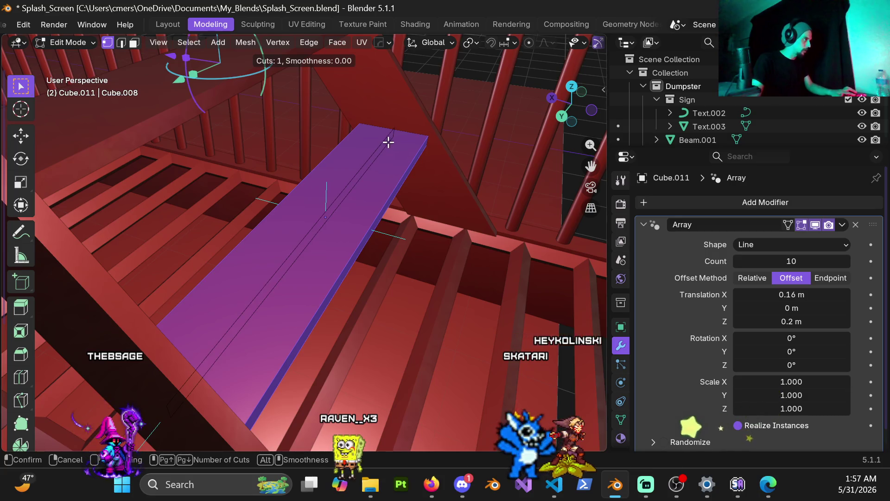
pyautogui.scroll(1, 389, 142)
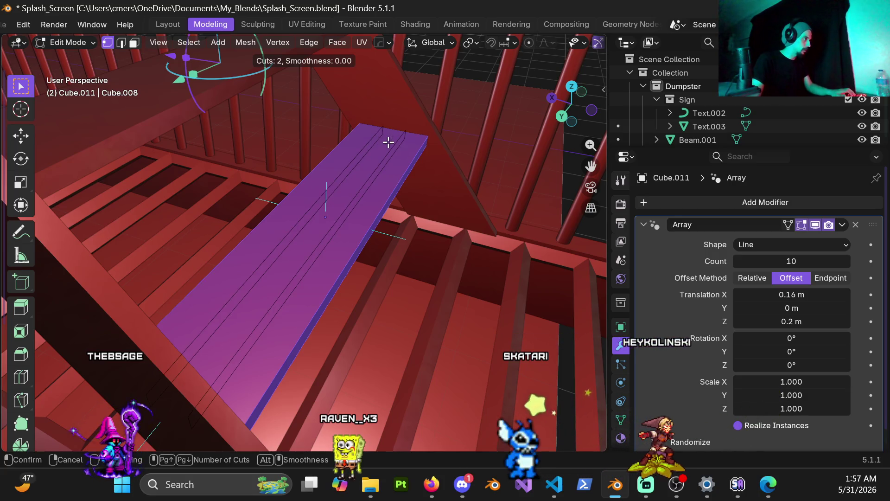
pyautogui.click(389, 142)
pyautogui.rightClick(355, 186)
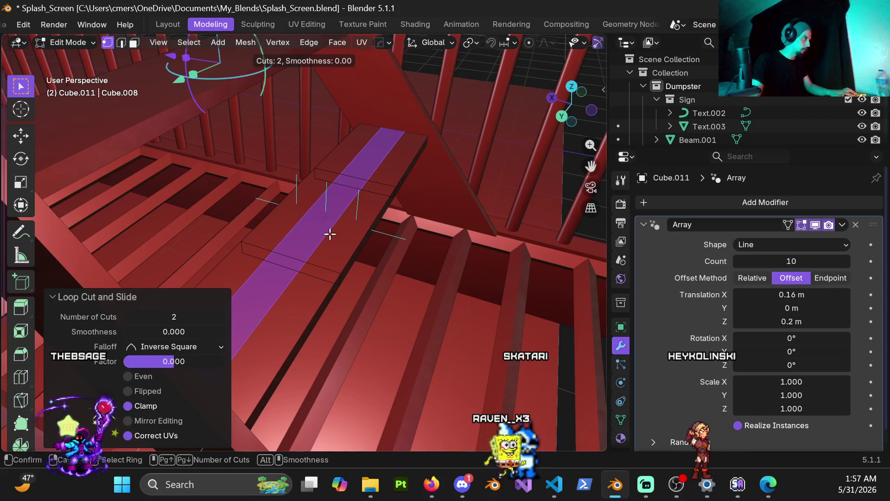
pyautogui.click(343, 213)
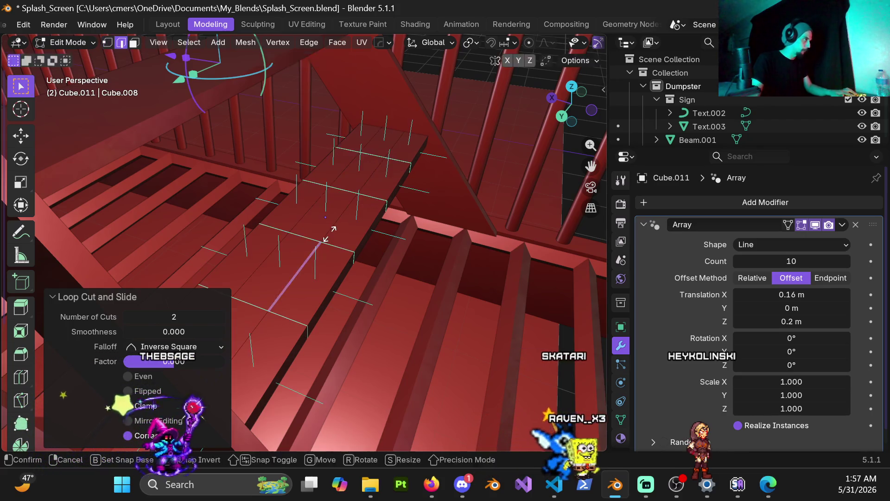
pyautogui.rightClick(366, 185)
# Edge-slide the first two vertical loops on the plate, the second to the halfway point (0.5).
pyautogui.keyDown('alt'); pyautogui.click(393, 167); pyautogui.keyUp('alt')
pyautogui.moveTo(397, 163)
pyautogui.mouseDown(button='middle')
pyautogui.moveTo(304, 184)
pyautogui.moveTo(324, 240)
pyautogui.mouseUp(button='middle')
pyautogui.press('g')
pyautogui.press('g')
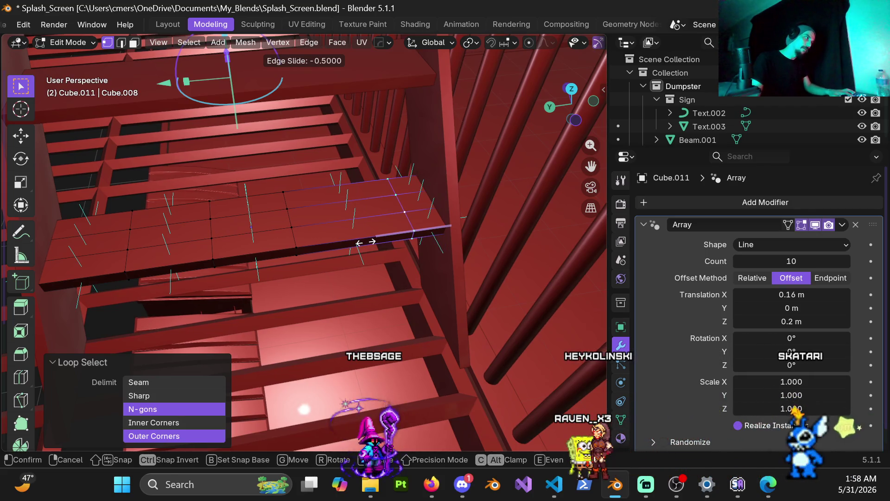
pyautogui.click(366, 242)
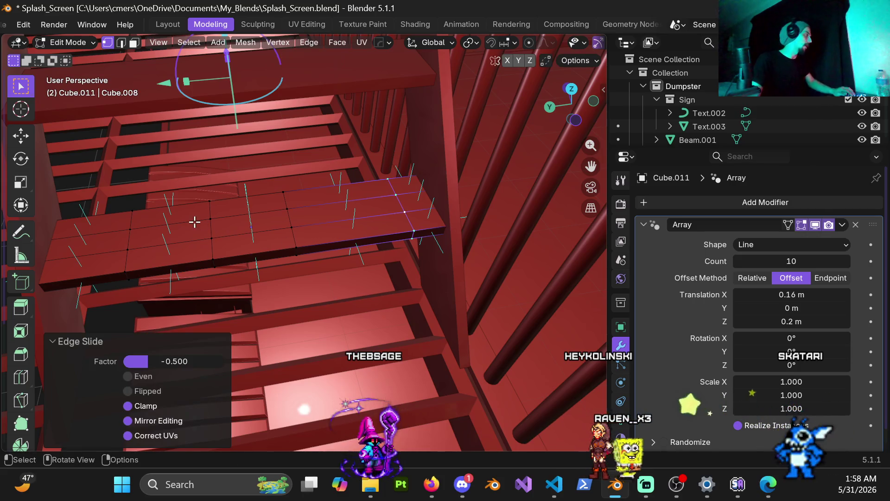
pyautogui.moveTo(366, 242); pyautogui.dragTo(342, 214, button='middle')
pyautogui.keyDown('alt'); pyautogui.click(281, 233); pyautogui.keyUp('alt')
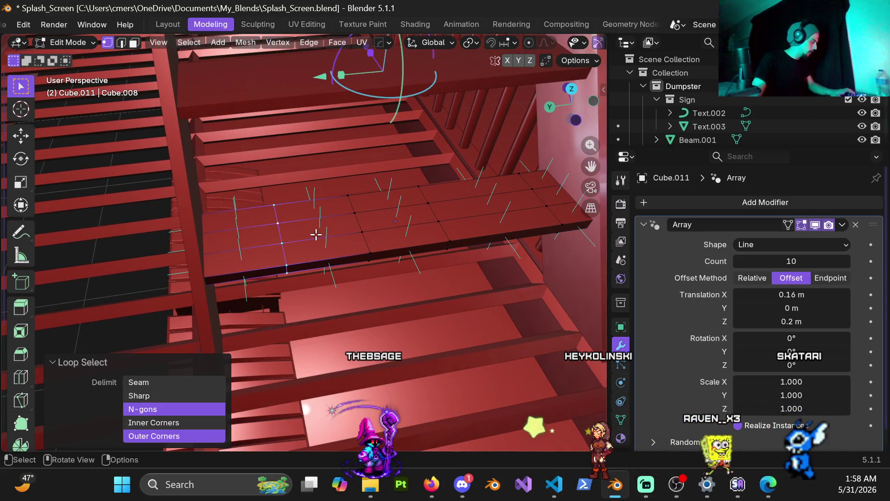
pyautogui.press('g')
pyautogui.press('g')
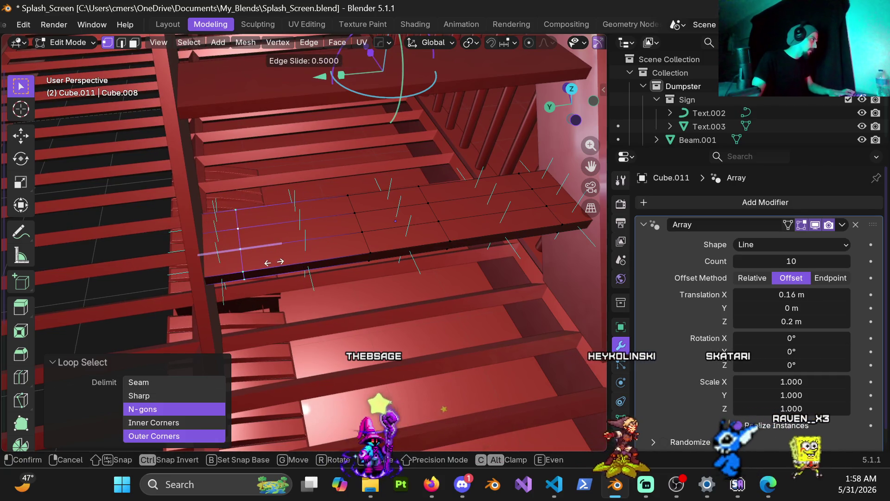
pyautogui.click(273, 262)
# Slide two more vertical edge loops by factor 0.2 to narrow the middle slot.
pyautogui.moveTo(338, 238)
pyautogui.mouseDown(button='middle')
pyautogui.moveTo(318, 224)
pyautogui.moveTo(370, 266)
pyautogui.moveTo(307, 253)
pyautogui.mouseUp(button='middle')
pyautogui.keyDown('alt'); pyautogui.click(314, 254); pyautogui.keyUp('alt')
pyautogui.press('g')
pyautogui.press('g')
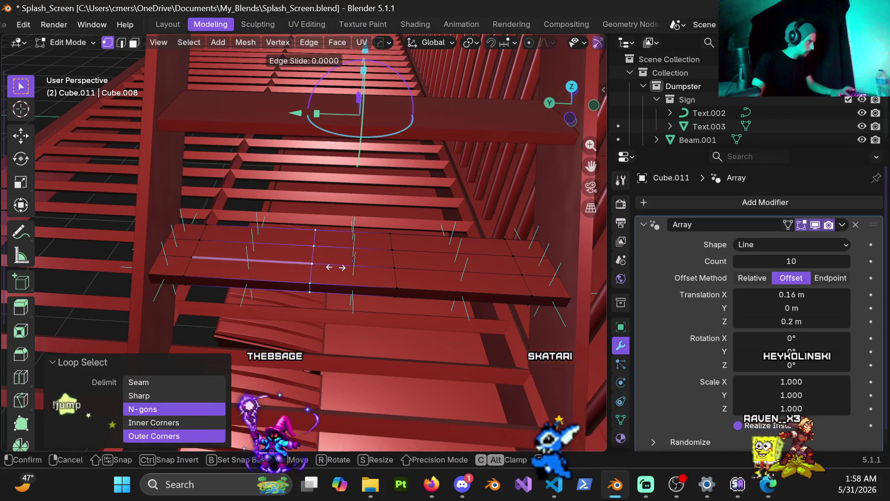
pyautogui.click(360, 273)
pyautogui.keyDown('alt'); pyautogui.click(396, 261); pyautogui.keyUp('alt')
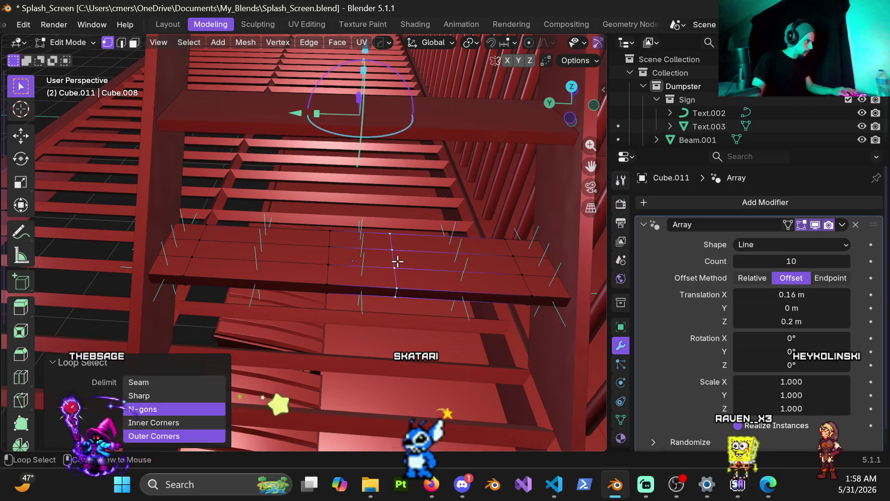
pyautogui.press('g')
pyautogui.press('g')
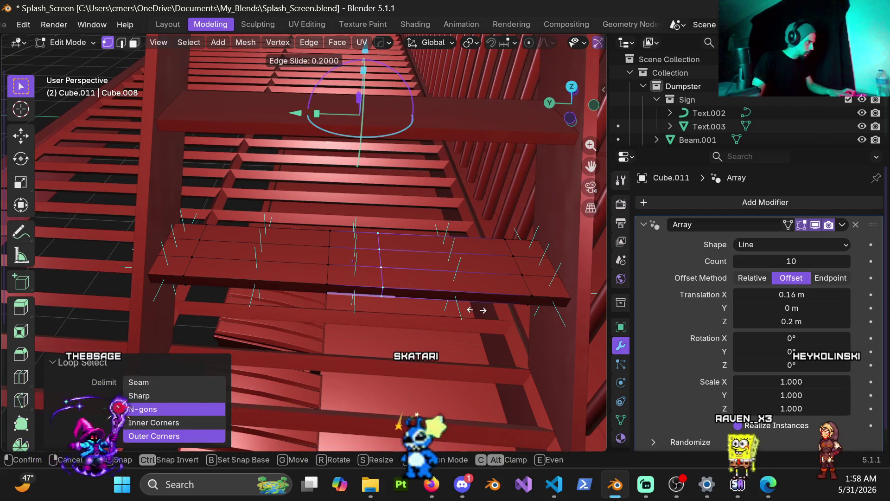
pyautogui.click(477, 309)
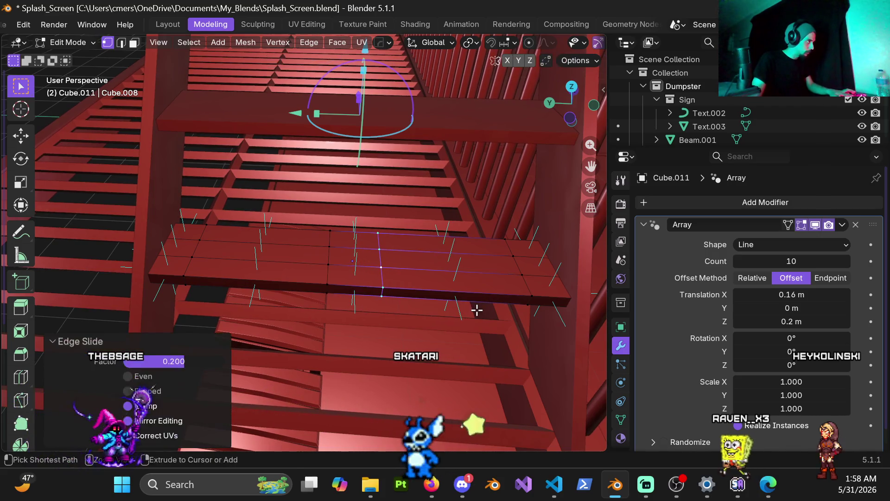
# In face select mode, select the slot's top faces and its underside face.
pyautogui.press('3')
pyautogui.click(312, 256)
pyautogui.keyDown('shift'); pyautogui.click(424, 263); pyautogui.keyUp('shift')
pyautogui.moveTo(425, 263)
pyautogui.mouseDown(button='middle')
pyautogui.moveTo(473, 235)
pyautogui.moveTo(479, 248)
pyautogui.moveTo(352, 281)
pyautogui.moveTo(318, 222)
pyautogui.moveTo(312, 255)
pyautogui.mouseUp(button='middle')
pyautogui.keyDown('shift'); pyautogui.click(310, 304); pyautogui.keyUp('shift')
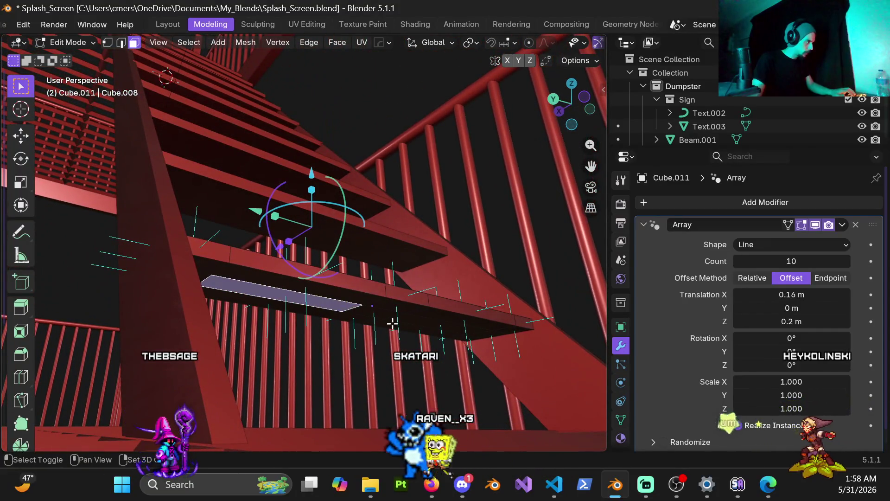
# Delete the slot faces and fill the open slot sides with new faces using F.
pyautogui.press('x')
pyautogui.click(416, 321)
pyautogui.moveTo(318, 294)
pyautogui.mouseDown(button='middle')
pyautogui.moveTo(338, 356)
pyautogui.moveTo(332, 298)
pyautogui.moveTo(374, 300)
pyautogui.mouseUp(button='middle')
pyautogui.press('1')
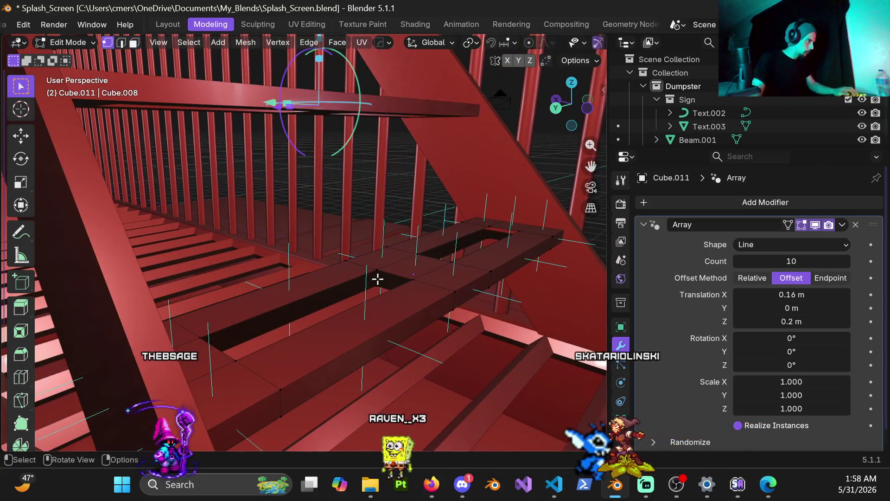
pyautogui.keyDown('alt'); pyautogui.keyDown('shift'); pyautogui.click(318, 299); pyautogui.keyUp('shift'); pyautogui.keyUp('alt')
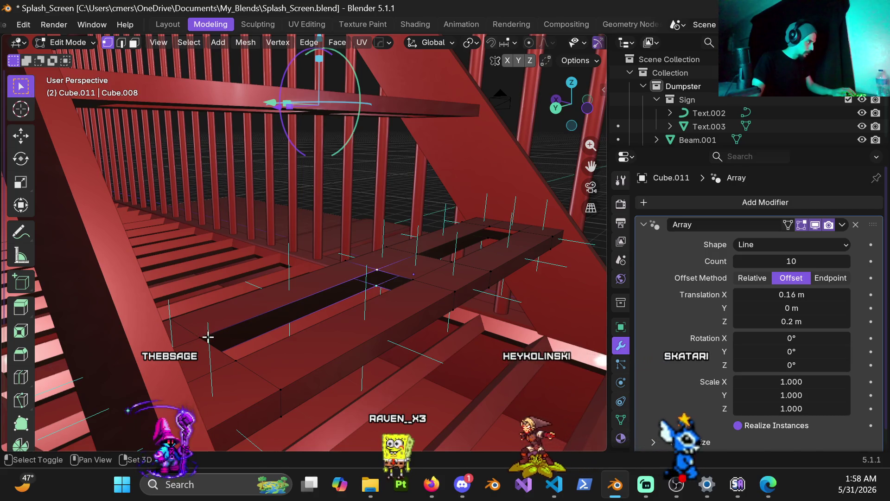
pyautogui.moveTo(260, 336)
pyautogui.mouseDown(button='middle')
pyautogui.moveTo(209, 349)
pyautogui.moveTo(294, 304)
pyautogui.moveTo(264, 322)
pyautogui.moveTo(210, 321)
pyautogui.mouseUp(button='middle')
pyautogui.press('f')
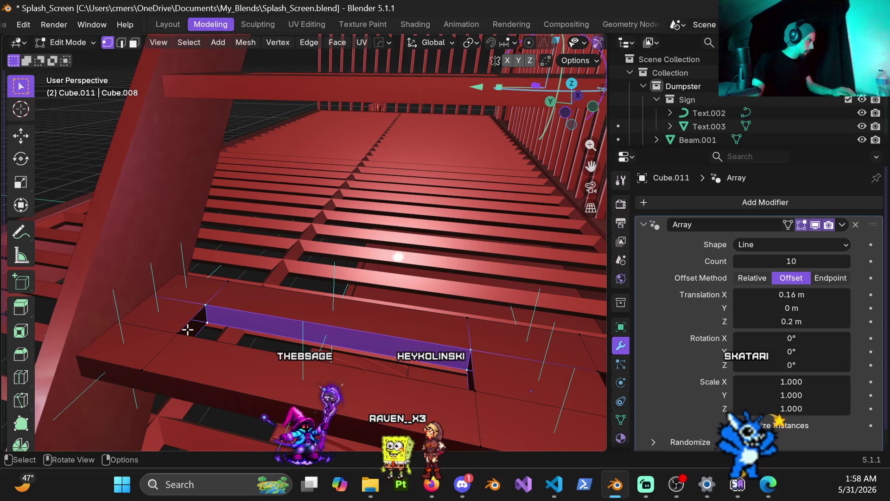
pyautogui.moveTo(263, 309)
pyautogui.mouseDown(button='middle')
pyautogui.moveTo(179, 314)
pyautogui.moveTo(103, 290)
pyautogui.moveTo(207, 318)
pyautogui.moveTo(121, 306)
pyautogui.moveTo(141, 292)
pyautogui.moveTo(291, 306)
pyautogui.moveTo(214, 312)
pyautogui.moveTo(223, 290)
pyautogui.mouseUp(button='middle')
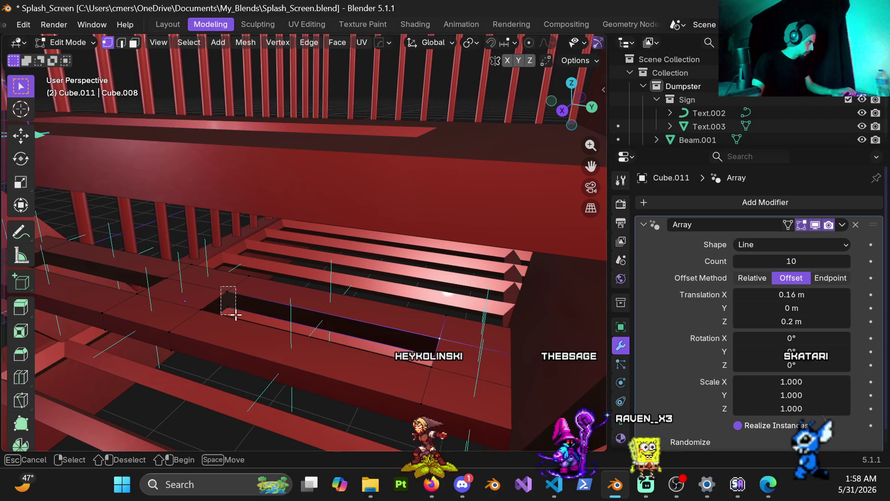
pyautogui.press('f')
# Select the edges and vertices along the slot rim, undoing two stray loop selections.
pyautogui.keyDown('alt'); pyautogui.click(224, 306); pyautogui.keyUp('alt')
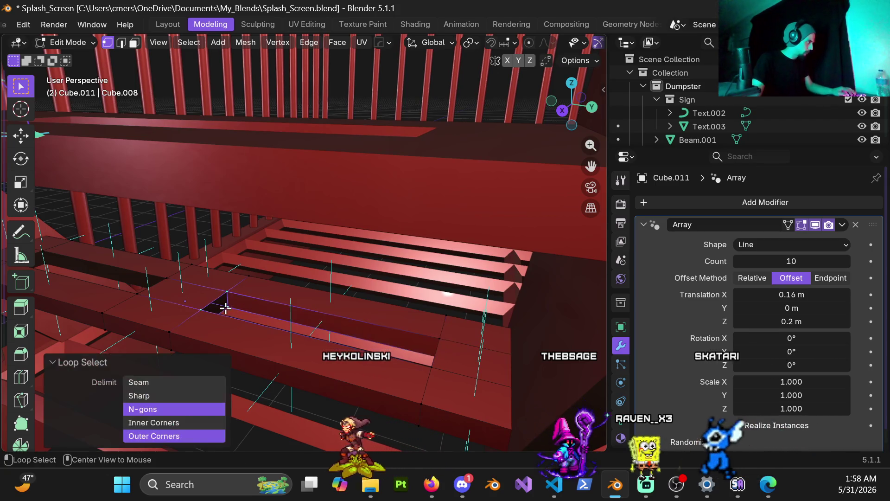
pyautogui.hotkey('ctrl', 'z')
pyautogui.moveTo(266, 308)
pyautogui.mouseDown(button='middle')
pyautogui.moveTo(384, 360)
pyautogui.moveTo(379, 281)
pyautogui.moveTo(334, 296)
pyautogui.moveTo(219, 295)
pyautogui.moveTo(320, 266)
pyautogui.moveTo(221, 281)
pyautogui.mouseUp(button='middle')
pyautogui.keyDown('alt'); pyautogui.click(376, 276); pyautogui.keyUp('alt')
pyautogui.hotkey('ctrl', 'z')
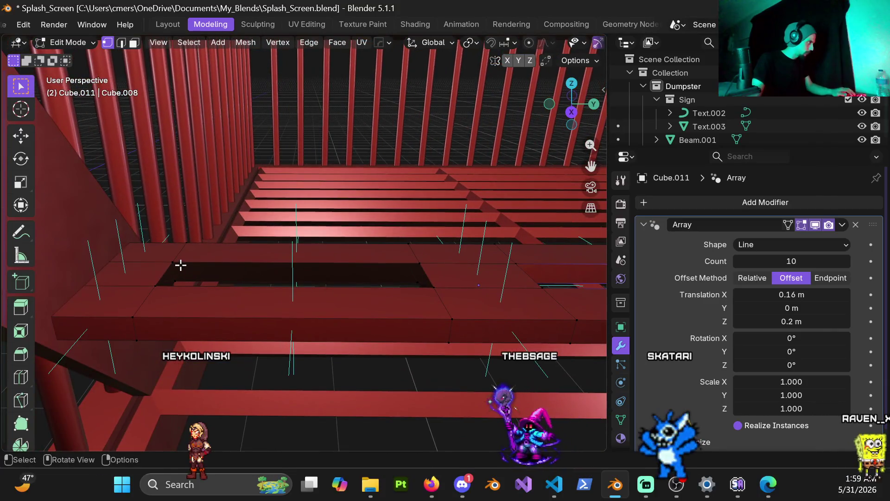
pyautogui.moveTo(188, 285); pyautogui.dragTo(188, 285)
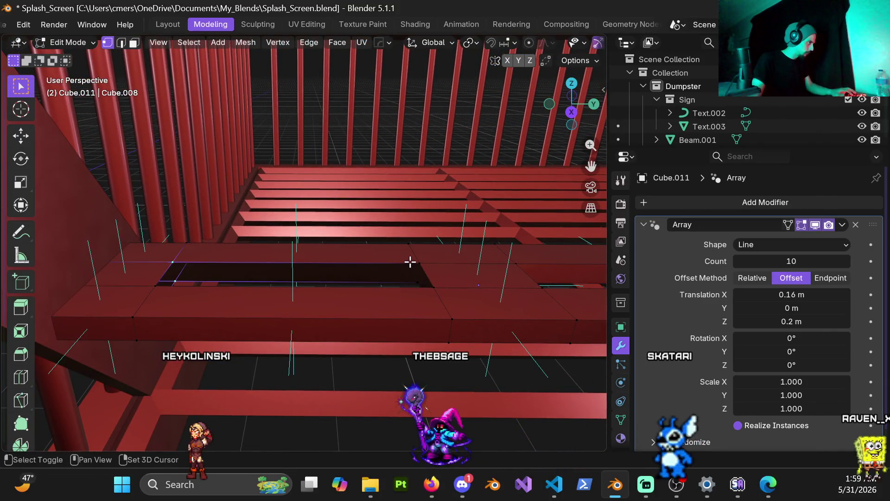
pyautogui.moveTo(424, 287)
pyautogui.keyDown('shift'); pyautogui.mouseDown()
pyautogui.moveTo(439, 284)
pyautogui.moveTo(418, 284)
pyautogui.mouseUp(); pyautogui.keyUp('shift')
pyautogui.moveTo(418, 284)
pyautogui.mouseDown(button='middle')
pyautogui.moveTo(426, 302)
pyautogui.moveTo(507, 310)
pyautogui.moveTo(596, 293)
pyautogui.moveTo(401, 302)
pyautogui.moveTo(468, 303)
pyautogui.mouseUp(button='middle')
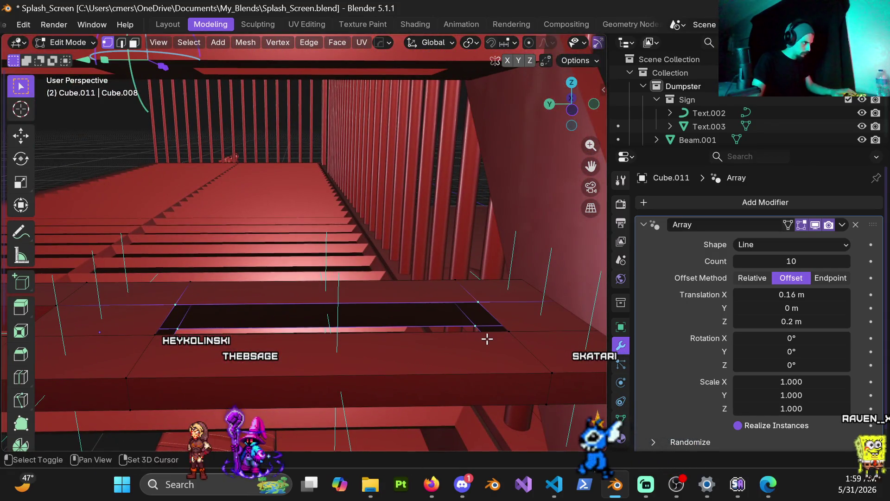
pyautogui.keyDown('alt'); pyautogui.click(491, 315); pyautogui.keyUp('alt')
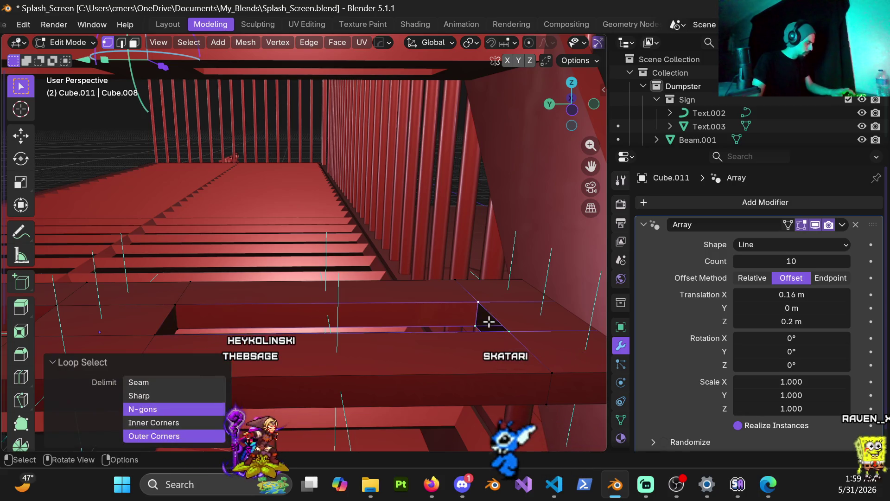
# Switch back to Object Mode and view the slotted plates from above.
pyautogui.moveTo(412, 291)
pyautogui.mouseDown(button='middle')
pyautogui.moveTo(329, 314)
pyautogui.moveTo(258, 298)
pyautogui.moveTo(314, 288)
pyautogui.moveTo(243, 270)
pyautogui.moveTo(318, 283)
pyautogui.moveTo(423, 278)
pyautogui.mouseUp(button='middle')
pyautogui.keyDown('alt'); pyautogui.click(305, 296); pyautogui.keyUp('alt')
pyautogui.hotkey('ctrl', 'Tab')
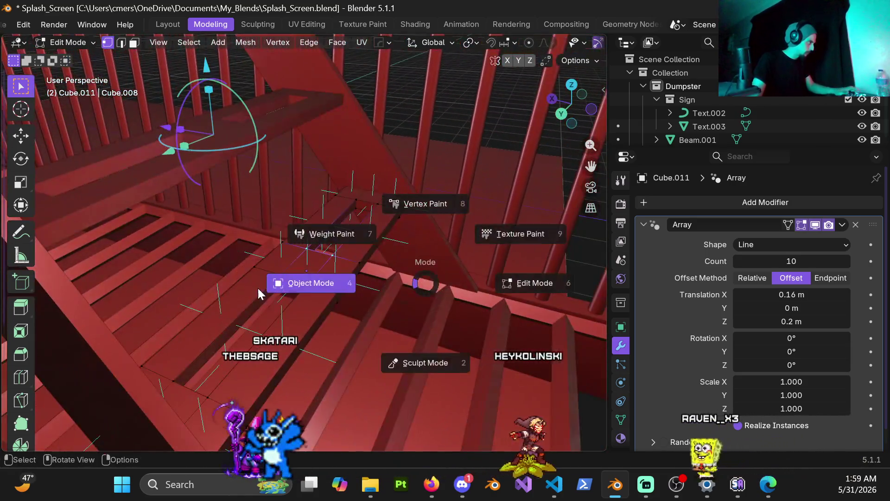
pyautogui.click(257, 286)
pyautogui.moveTo(332, 277)
pyautogui.mouseDown(button='middle')
pyautogui.moveTo(319, 260)
pyautogui.moveTo(343, 248)
pyautogui.moveTo(439, 133)
pyautogui.moveTo(338, 235)
pyautogui.moveTo(305, 253)
pyautogui.moveTo(332, 241)
pyautogui.moveTo(318, 245)
pyautogui.moveTo(330, 277)
pyautogui.moveTo(349, 278)
pyautogui.moveTo(283, 261)
pyautogui.moveTo(326, 275)
pyautogui.mouseUp(button='middle')
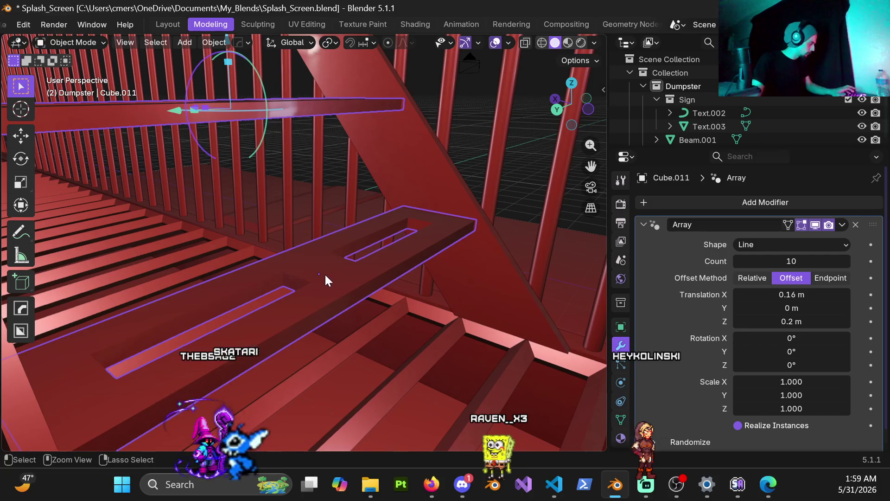
# Apply the step plates' scale and remain in Object Mode.
pyautogui.hotkey('ctrl', 'a')
pyautogui.click(325, 274)
pyautogui.hotkey('ctrl', 'Tab')
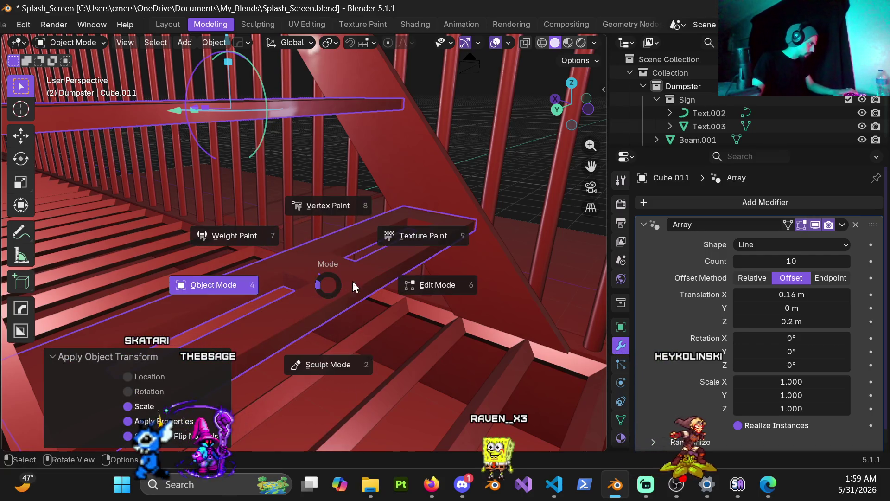
pyautogui.click(242, 282)
# Add a HardOps bevel to the plates: 0.001867 m wide, 3 segments, 30° angle limit.
pyautogui.press('q')
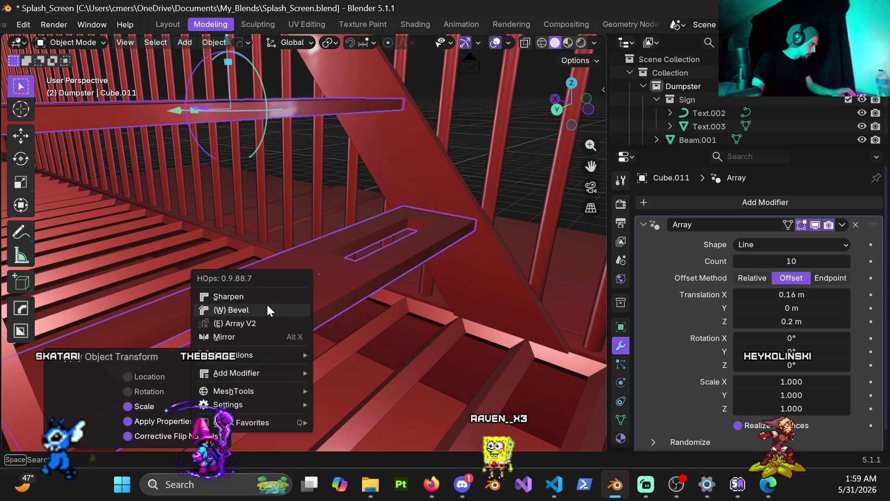
pyautogui.click(265, 303)
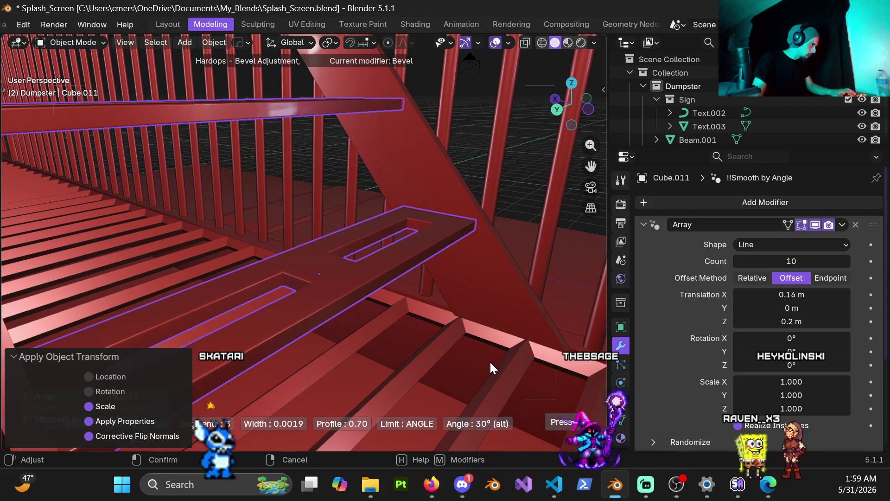
pyautogui.click(490, 361)
pyautogui.moveTo(264, 272)
pyautogui.mouseDown(button='middle')
pyautogui.moveTo(294, 307)
pyautogui.moveTo(334, 274)
pyautogui.moveTo(321, 291)
pyautogui.moveTo(375, 262)
pyautogui.moveTo(363, 306)
pyautogui.moveTo(190, 304)
pyautogui.moveTo(329, 301)
pyautogui.moveTo(344, 290)
pyautogui.mouseUp(button='middle')
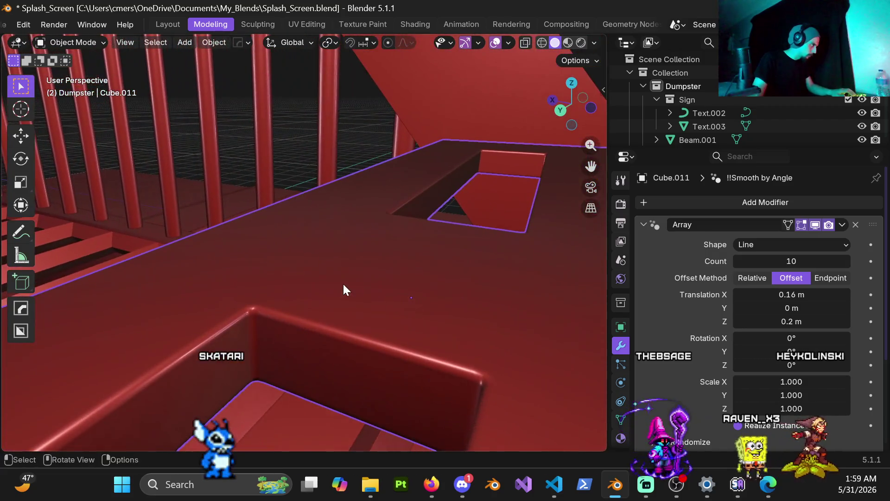
# Turn off Loop Slide in the Bevel modifier's Geometry settings.
pyautogui.scroll(-5, 681, 350)
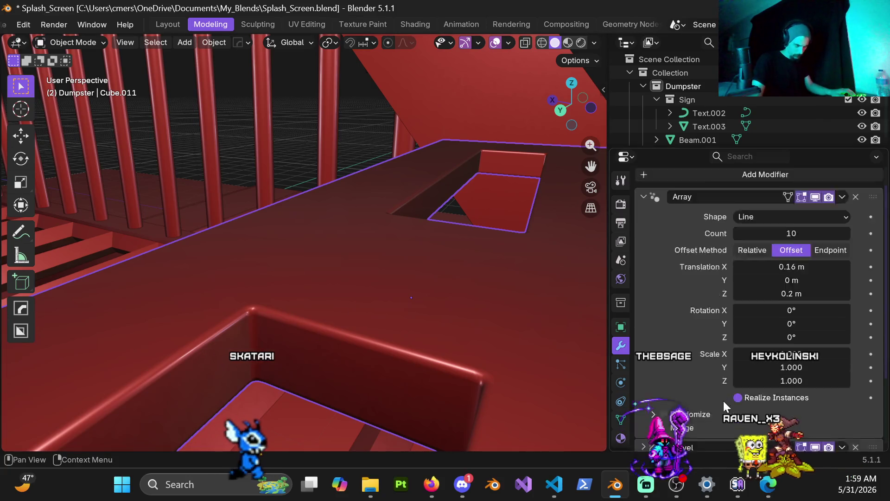
pyautogui.click(645, 358)
pyautogui.scroll(-7, 651, 343)
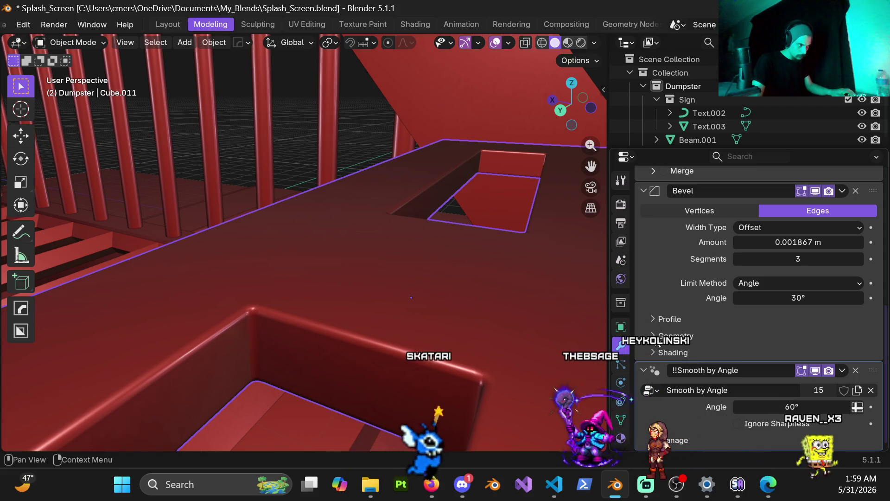
pyautogui.click(654, 336)
pyautogui.scroll(-1, 727, 399)
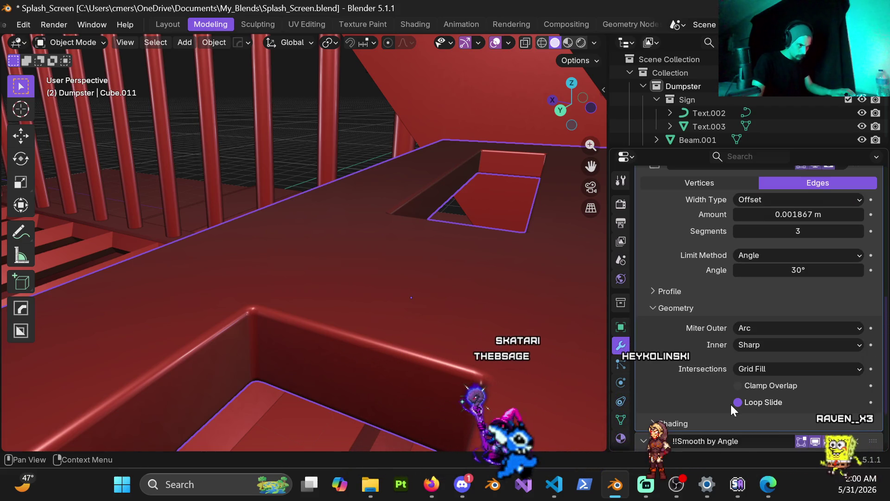
pyautogui.click(739, 403)
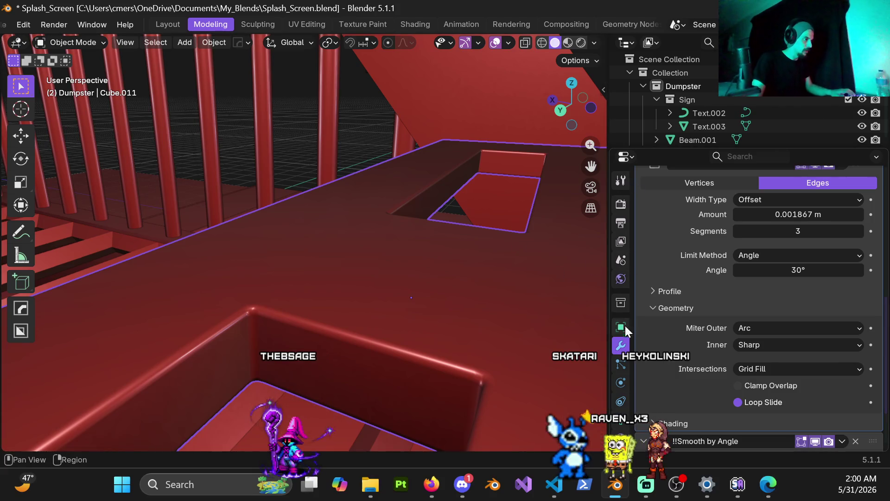
pyautogui.scroll(5, 663, 288)
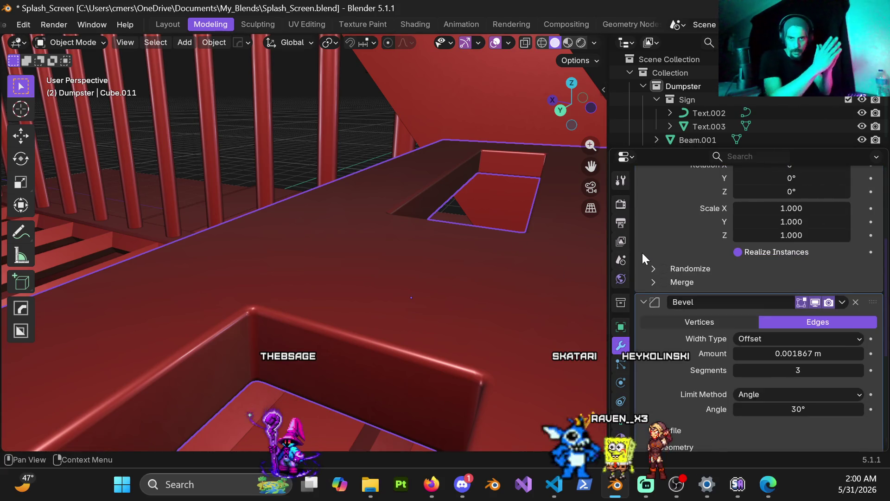
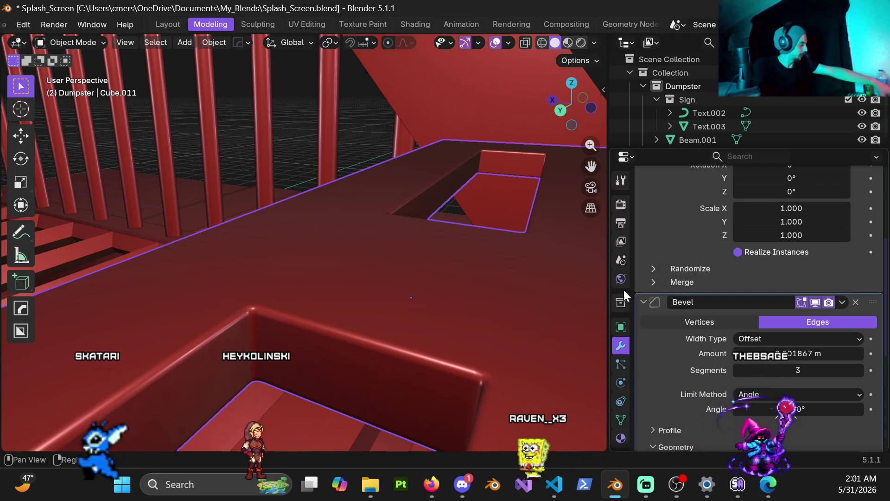
# Orbit around the stairs and platforms, then select the floor grating Cube.001 to show its Wireframe modifier.
pyautogui.moveTo(440, 306)
pyautogui.mouseDown(button='middle')
pyautogui.moveTo(400, 262)
pyautogui.moveTo(355, 256)
pyautogui.mouseUp(button='middle')
pyautogui.scroll(-3, 169, 229)
pyautogui.moveTo(169, 228)
pyautogui.mouseDown(button='middle')
pyautogui.moveTo(255, 265)
pyautogui.moveTo(330, 259)
pyautogui.mouseUp(button='middle')
pyautogui.scroll(5, 250, 262)
pyautogui.scroll(-5, 222, 240)
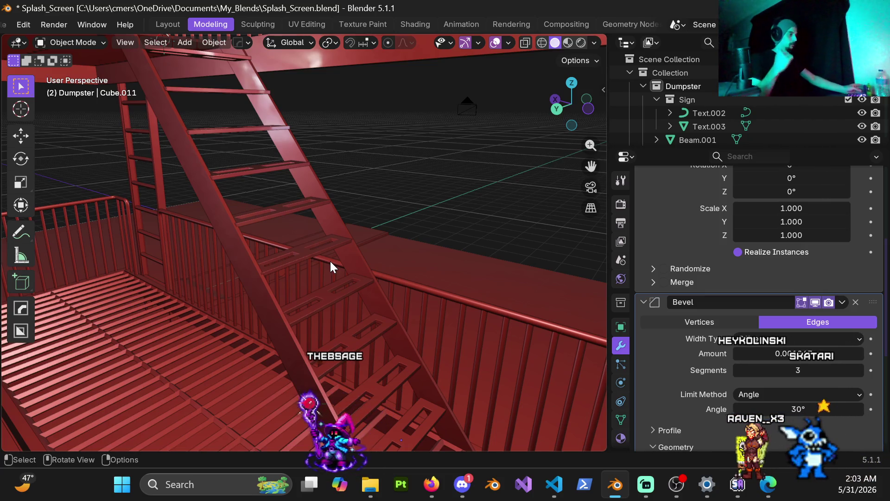
pyautogui.moveTo(353, 279)
pyautogui.mouseDown(button='middle')
pyautogui.moveTo(326, 298)
pyautogui.moveTo(314, 294)
pyautogui.moveTo(278, 235)
pyautogui.moveTo(297, 230)
pyautogui.mouseUp(button='middle')
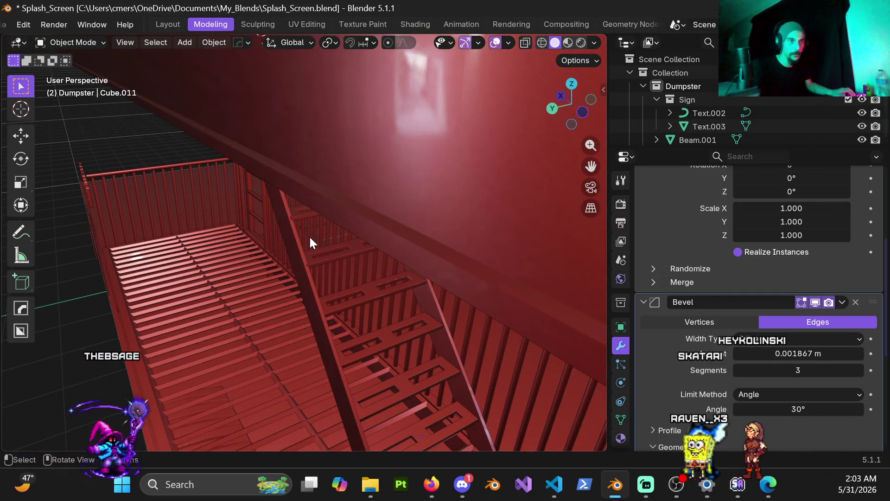
pyautogui.moveTo(310, 253); pyautogui.dragTo(340, 244, button='middle')
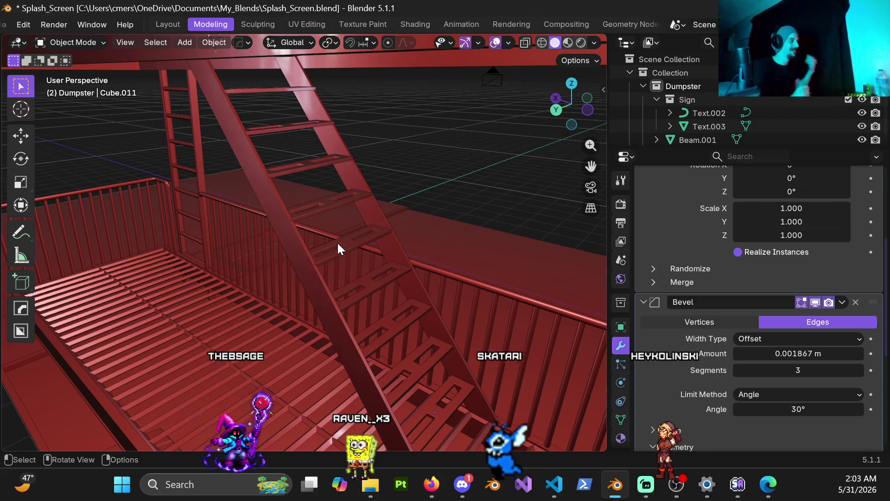
pyautogui.moveTo(350, 283)
pyautogui.mouseDown(button='middle')
pyautogui.moveTo(383, 268)
pyautogui.moveTo(357, 271)
pyautogui.moveTo(360, 227)
pyautogui.moveTo(366, 246)
pyautogui.mouseUp(button='middle')
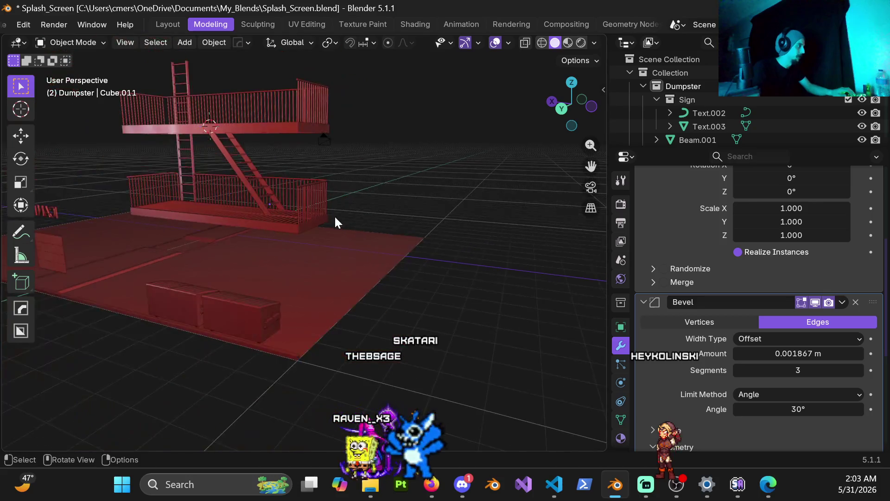
pyautogui.moveTo(336, 221); pyautogui.dragTo(353, 236, button='middle')
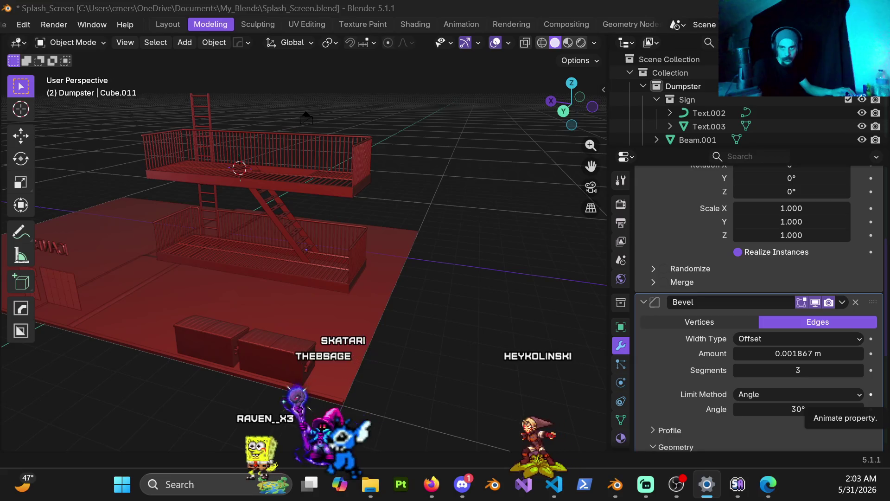
pyautogui.click(3, 223)
pyautogui.scroll(5, 365, 290)
pyautogui.moveTo(294, 218)
pyautogui.mouseDown(button='middle')
pyautogui.moveTo(277, 266)
pyautogui.moveTo(260, 230)
pyautogui.moveTo(330, 177)
pyautogui.moveTo(467, 224)
pyautogui.moveTo(377, 308)
pyautogui.moveTo(265, 148)
pyautogui.moveTo(410, 280)
pyautogui.moveTo(349, 224)
pyautogui.moveTo(254, 207)
pyautogui.moveTo(146, 241)
pyautogui.moveTo(313, 217)
pyautogui.moveTo(373, 277)
pyautogui.moveTo(344, 307)
pyautogui.moveTo(360, 262)
pyautogui.moveTo(339, 251)
pyautogui.mouseUp(button='middle')
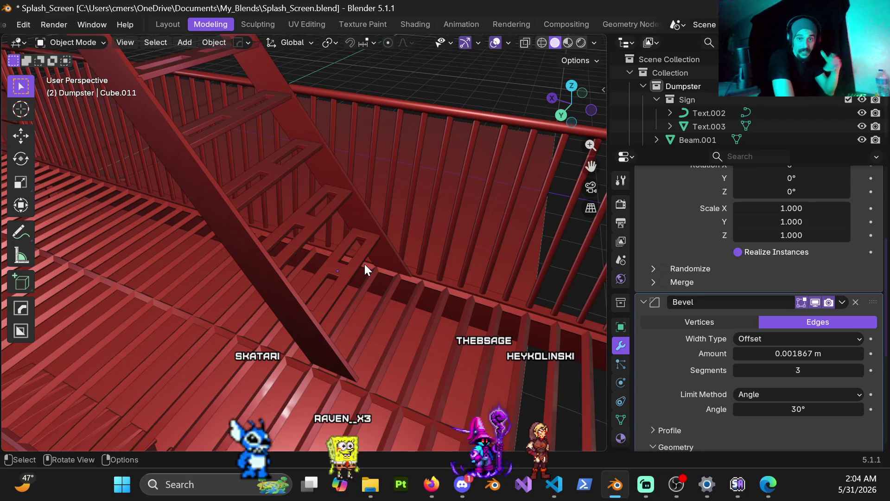
pyautogui.scroll(-8, 357, 269)
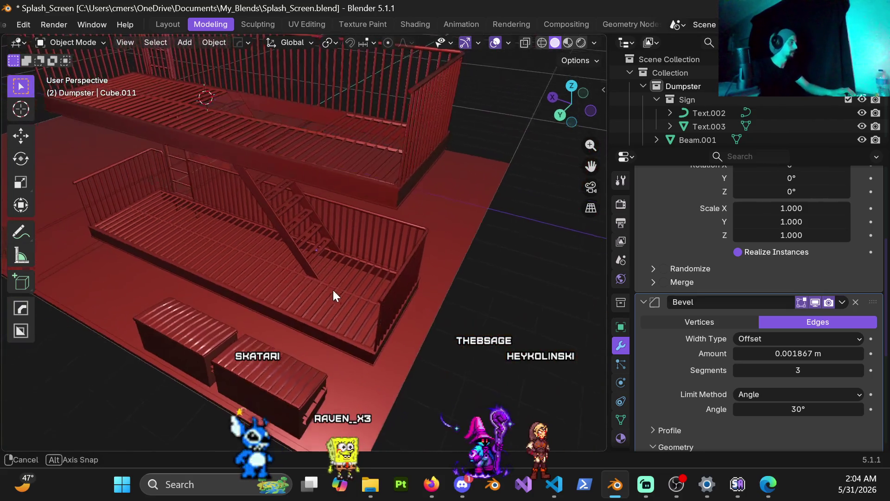
pyautogui.click(332, 292)
# Move the floor grating 6 m along negative X, off the platform.
pyautogui.scroll(3, 332, 292)
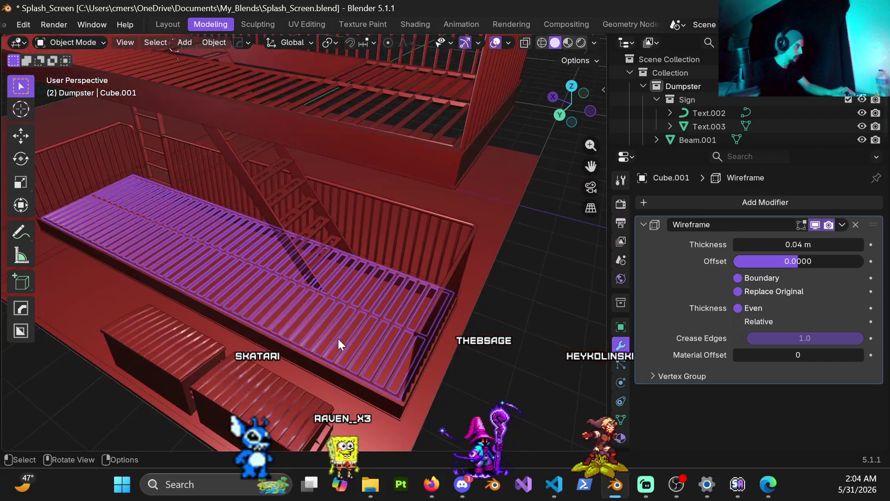
pyautogui.moveTo(338, 340); pyautogui.dragTo(382, 315, button='middle')
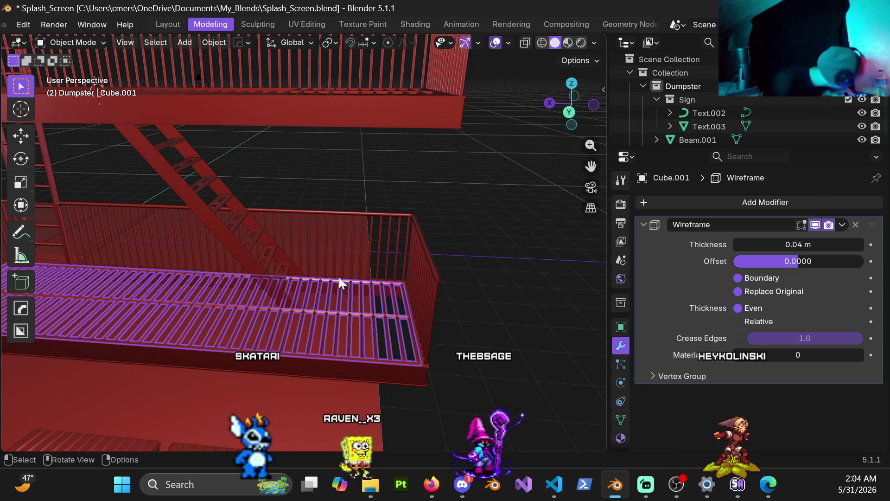
pyautogui.press('g')
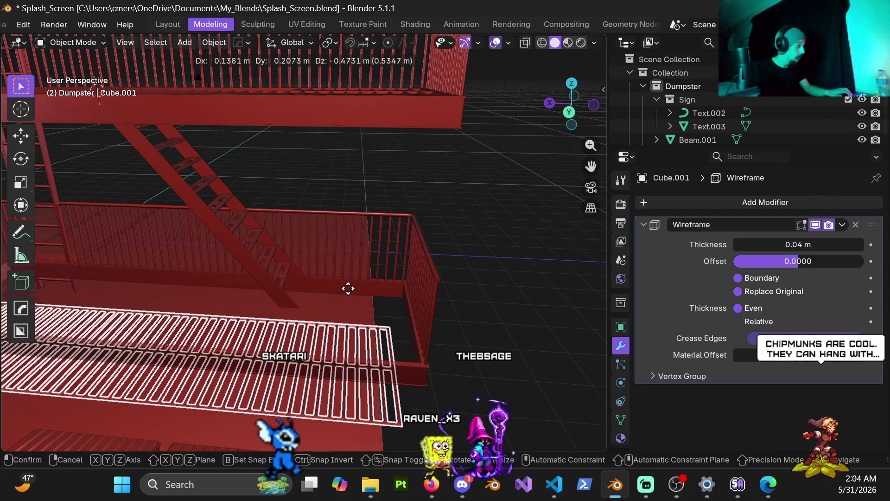
pyautogui.press('Escape')
pyautogui.press('g')
pyautogui.press('x')
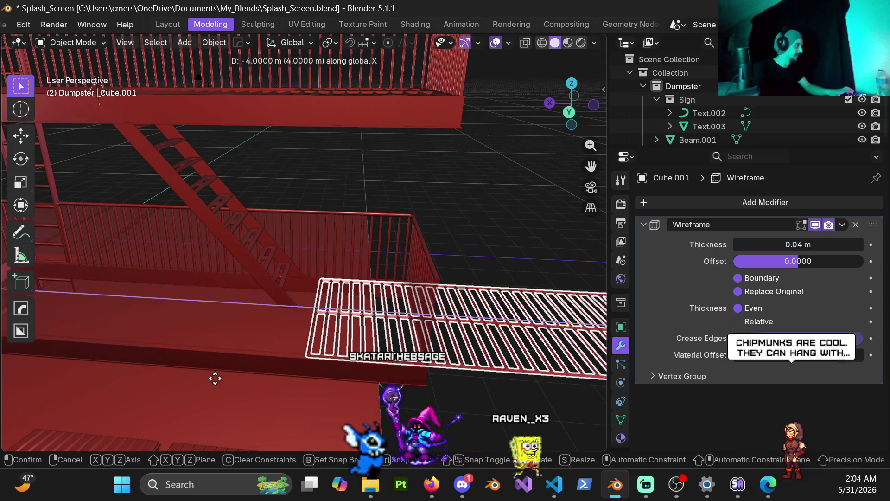
pyautogui.click(284, 273)
# Select the platform rim object, enter Edit Mode and select the rim's edge loop.
pyautogui.moveTo(285, 273)
pyautogui.mouseDown(button='middle')
pyautogui.moveTo(353, 329)
pyautogui.moveTo(329, 360)
pyautogui.mouseUp(button='middle')
pyautogui.click(342, 331)
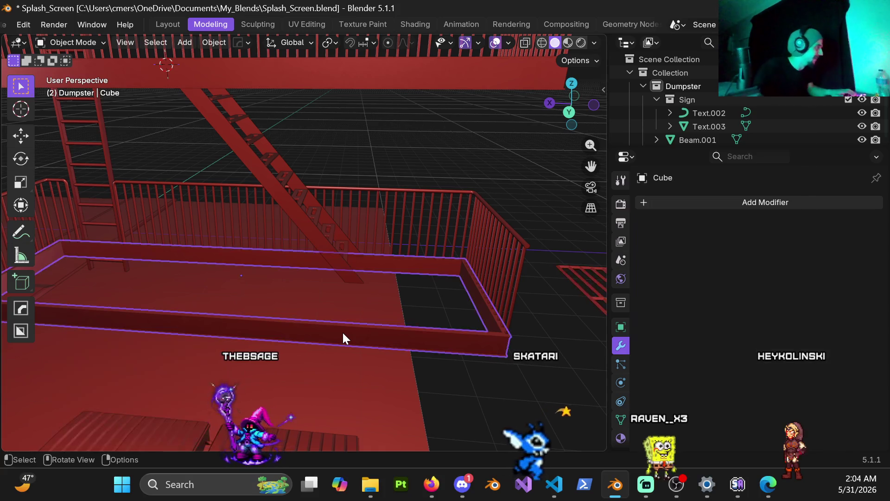
pyautogui.hotkey('ctrl', 'Tab')
pyautogui.click(419, 332)
pyautogui.scroll(5, 235, 292)
pyautogui.moveTo(234, 292)
pyautogui.mouseDown(button='middle')
pyautogui.moveTo(302, 244)
pyautogui.moveTo(316, 248)
pyautogui.moveTo(155, 240)
pyautogui.moveTo(195, 232)
pyautogui.moveTo(263, 273)
pyautogui.moveTo(285, 264)
pyautogui.mouseUp(button='middle')
pyautogui.keyDown('alt'); pyautogui.click(314, 237); pyautogui.keyUp('alt')
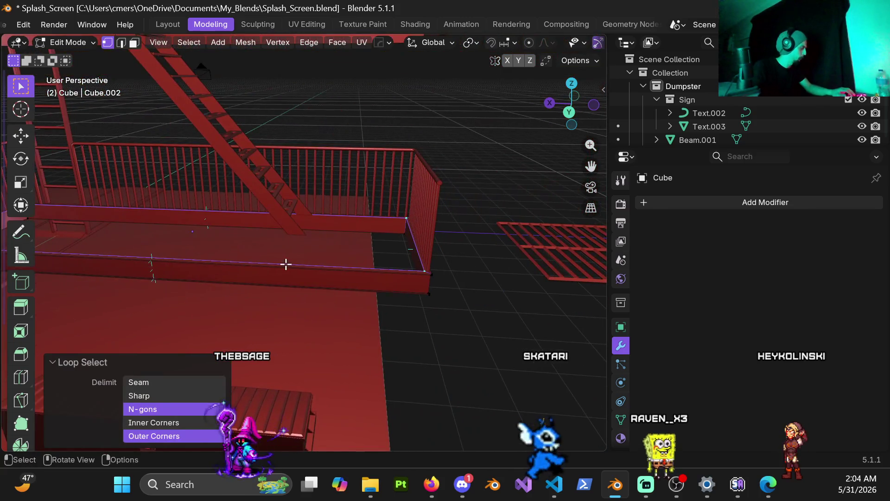
# Separate the platform's top floor face into its own object and return to Object Mode.
pyautogui.keyDown('shift'); pyautogui.click(286, 264); pyautogui.keyUp('shift')
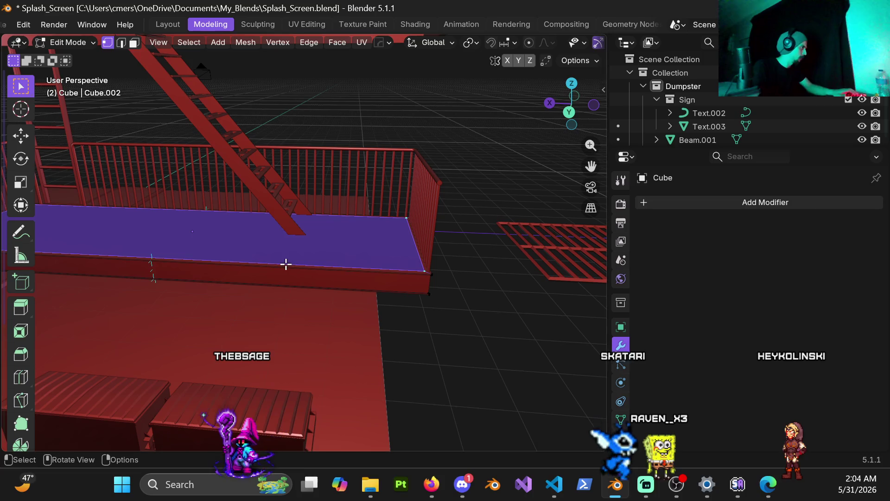
pyautogui.press('p')
pyautogui.click(286, 264)
pyautogui.hotkey('ctrl', 'Tab')
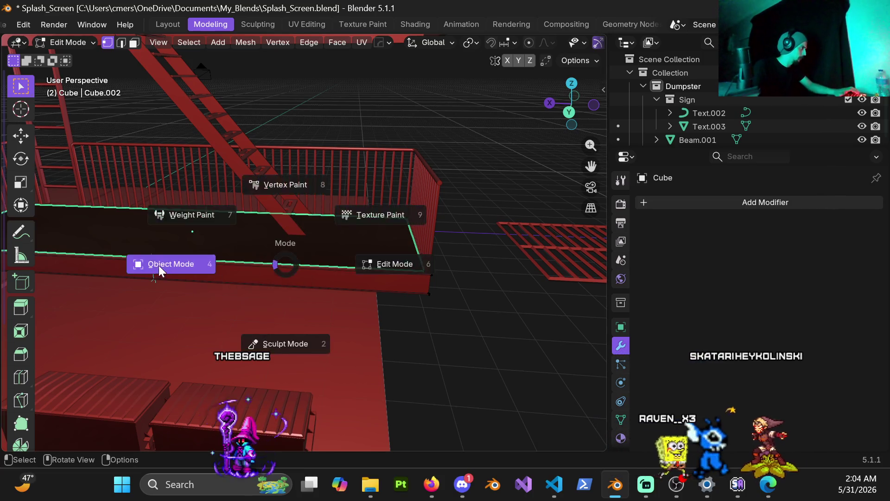
pyautogui.click(173, 264)
# Flip the normals of the separated floor face Cube.013 in face-select Edit Mode.
pyautogui.click(376, 235)
pyautogui.moveTo(330, 271)
pyautogui.mouseDown(button='middle')
pyautogui.moveTo(293, 254)
pyautogui.moveTo(369, 268)
pyautogui.moveTo(316, 269)
pyautogui.moveTo(242, 327)
pyautogui.moveTo(297, 378)
pyautogui.moveTo(328, 280)
pyautogui.moveTo(333, 291)
pyautogui.moveTo(315, 240)
pyautogui.moveTo(337, 133)
pyautogui.moveTo(312, 236)
pyautogui.moveTo(316, 215)
pyautogui.moveTo(328, 249)
pyautogui.moveTo(208, 224)
pyautogui.moveTo(191, 242)
pyautogui.moveTo(328, 251)
pyautogui.mouseUp(button='middle')
pyautogui.hotkey('ctrl', 'Tab')
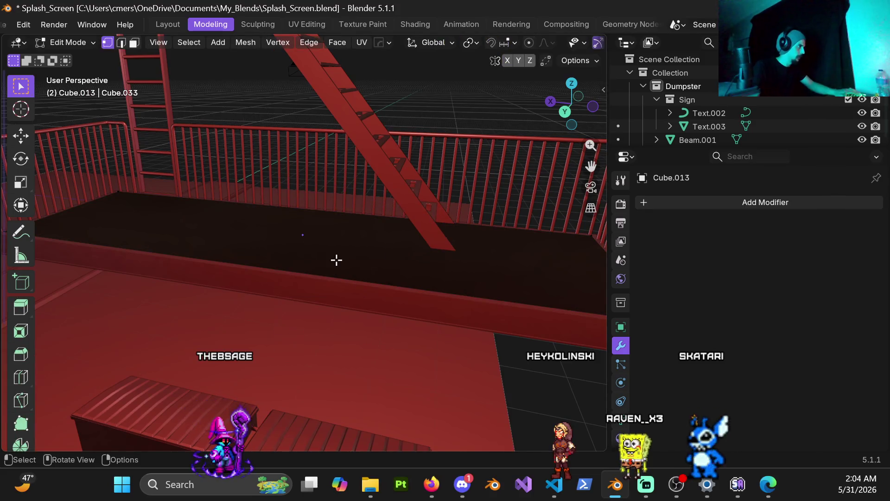
pyautogui.press('3')
pyautogui.click(329, 249)
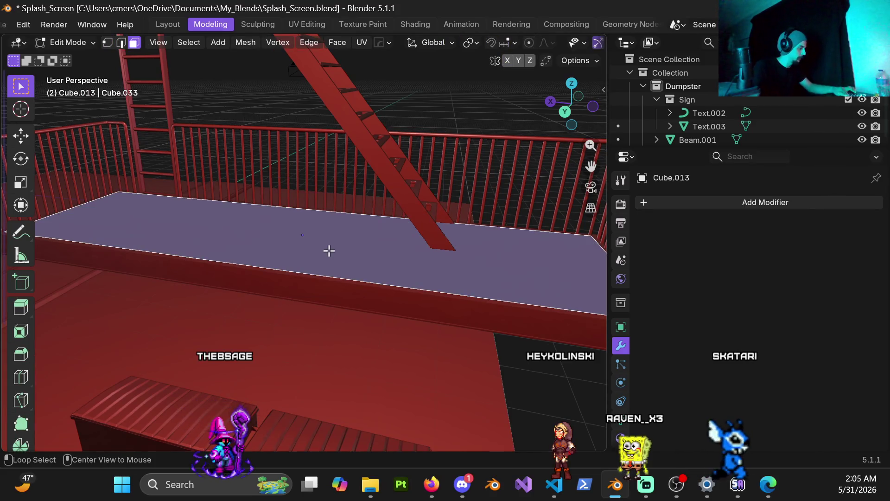
pyautogui.hotkey('alt', 'n')
pyautogui.click(327, 251)
pyautogui.press('Tab')
pyautogui.moveTo(346, 270)
pyautogui.mouseDown(button='middle')
pyautogui.moveTo(368, 265)
pyautogui.moveTo(367, 280)
pyautogui.moveTo(352, 287)
pyautogui.moveTo(392, 284)
pyautogui.mouseUp(button='middle')
pyautogui.press('Tab')
pyautogui.scroll(-2, 352, 249)
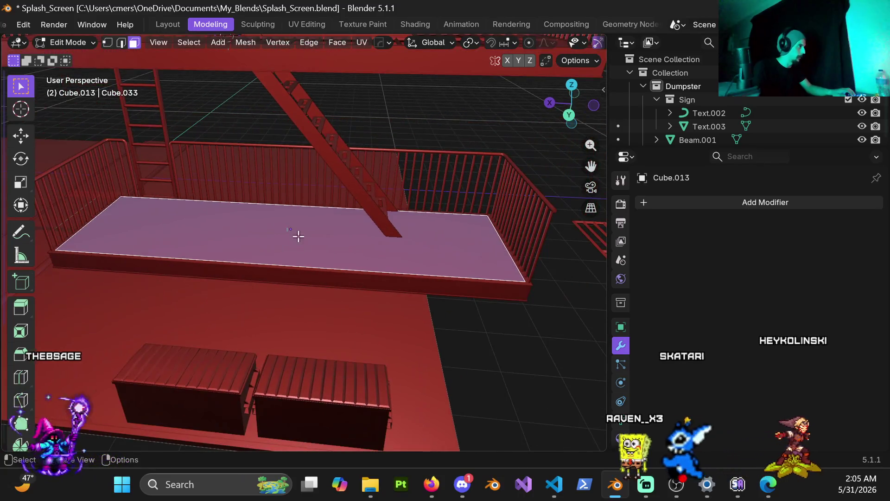
# Subdivide the floor face with 4 cuts and poke the result into triangle fans.
pyautogui.moveTo(298, 236); pyautogui.dragTo(302, 257, button='middle')
pyautogui.rightClick(302, 259)
pyautogui.click(263, 214)
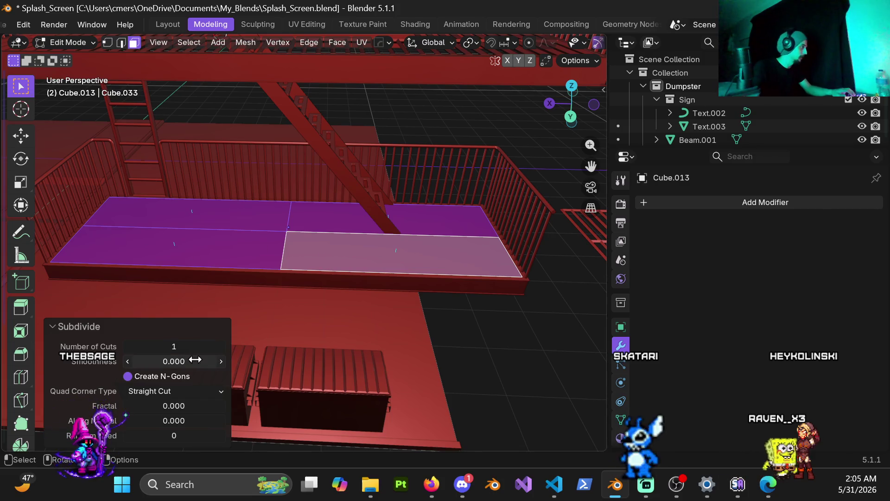
pyautogui.click(221, 346)
pyautogui.click(221, 347)
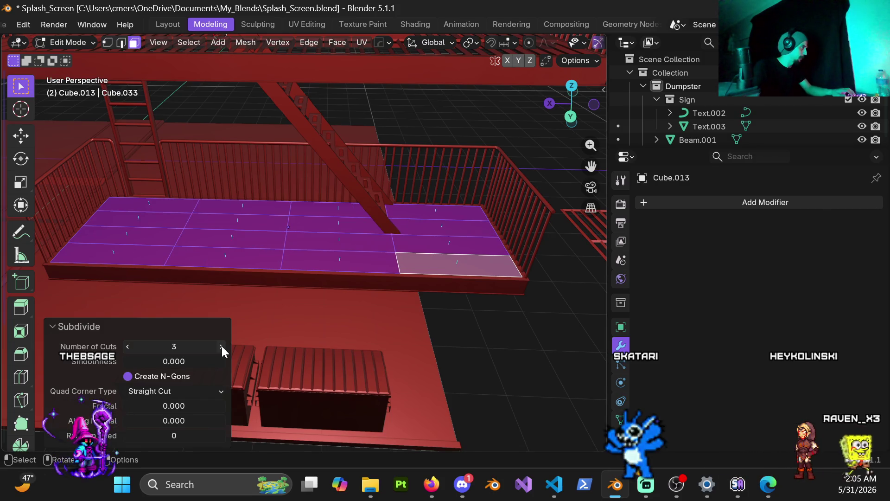
pyautogui.click(221, 346)
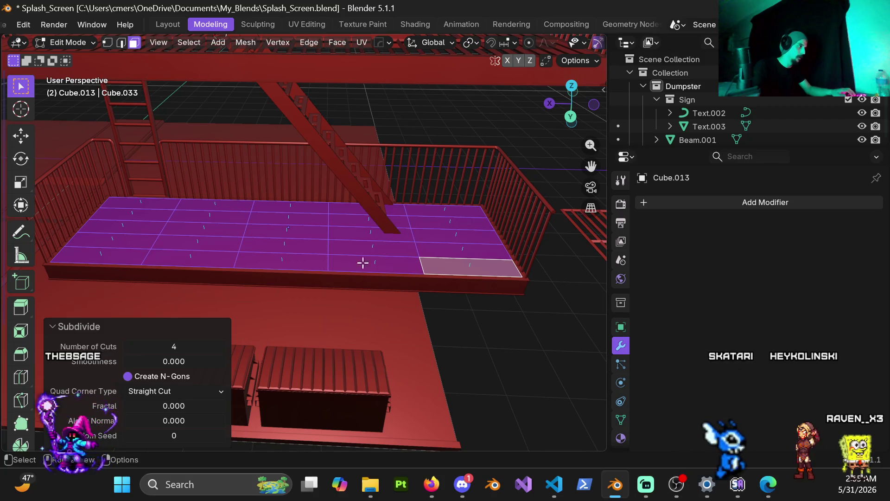
pyautogui.rightClick(452, 318)
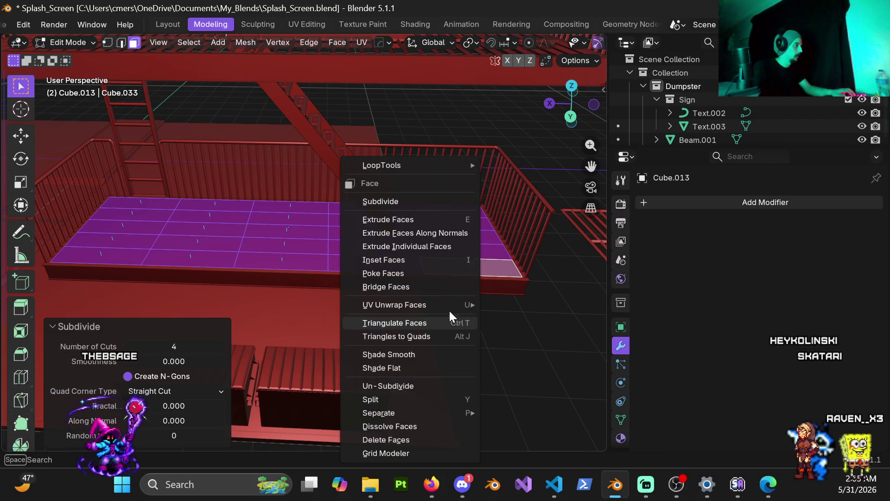
pyautogui.click(408, 276)
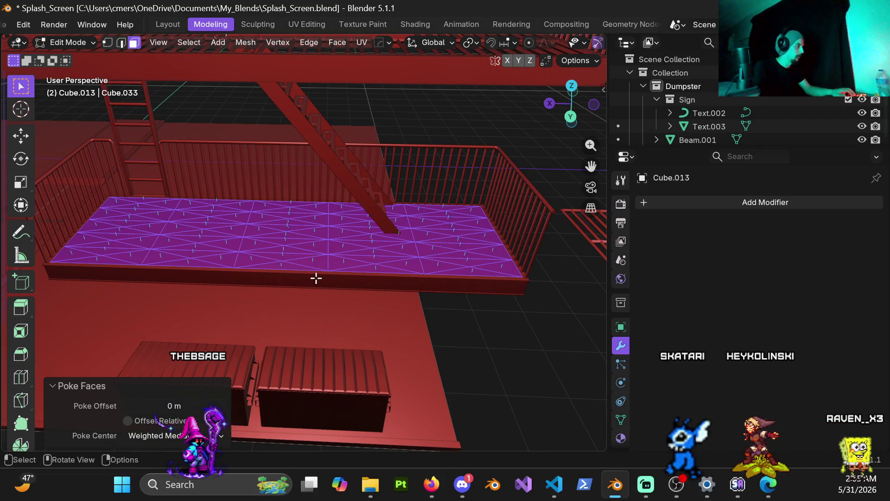
# Undo the poke and subdivision, then poke the plain floor face into triangles.
pyautogui.moveTo(315, 275)
pyautogui.mouseDown(button='middle')
pyautogui.moveTo(318, 265)
pyautogui.moveTo(314, 284)
pyautogui.moveTo(324, 264)
pyautogui.mouseUp(button='middle')
pyautogui.hotkey('ctrl', 'z')
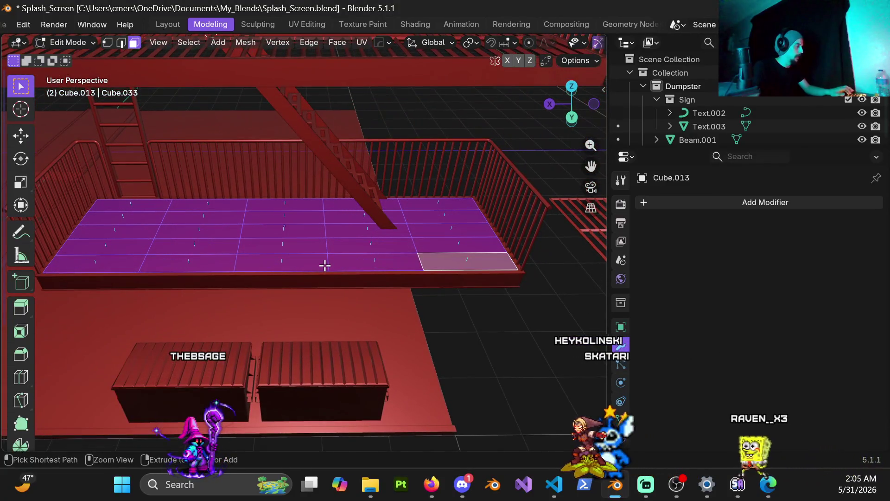
pyautogui.rightClick(324, 265)
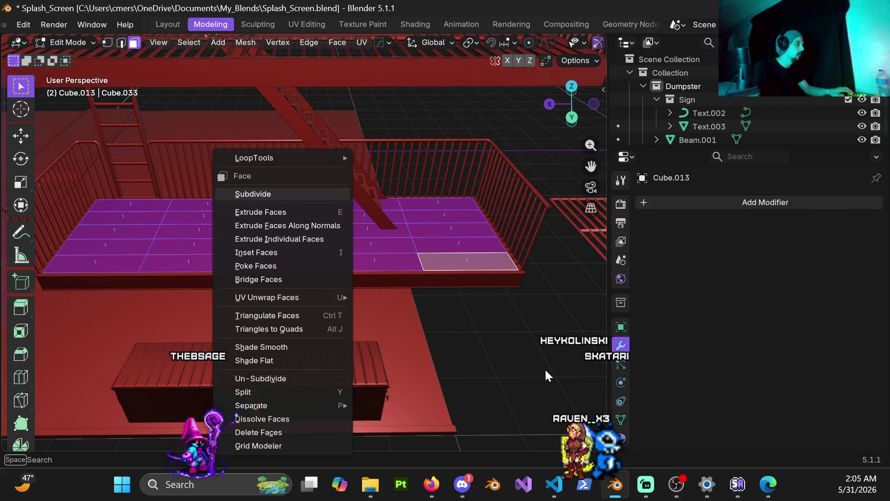
pyautogui.hotkey('ctrl', 'z')
pyautogui.rightClick(339, 280)
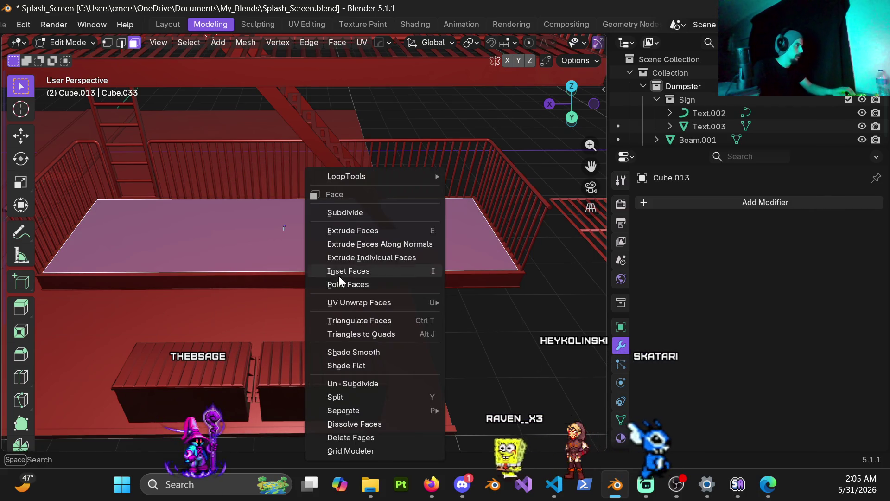
pyautogui.click(362, 282)
# Subdivide the poked floor faces with 7 cuts and inspect the grid.
pyautogui.rightClick(288, 265)
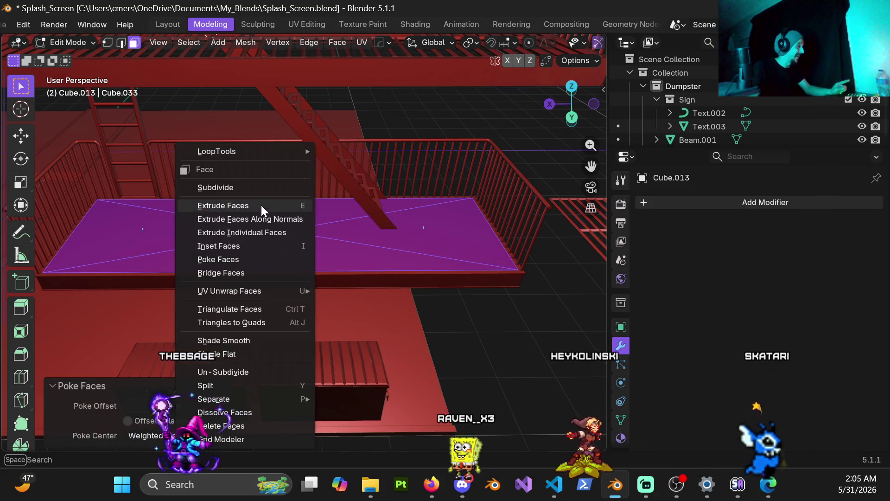
pyautogui.click(255, 187)
pyautogui.click(221, 346)
pyautogui.click(222, 346)
pyautogui.click(222, 346)
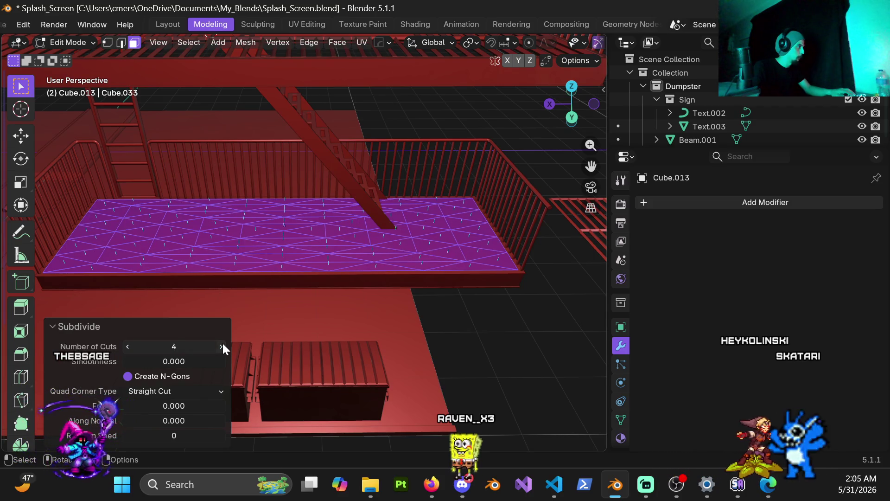
pyautogui.click(223, 346)
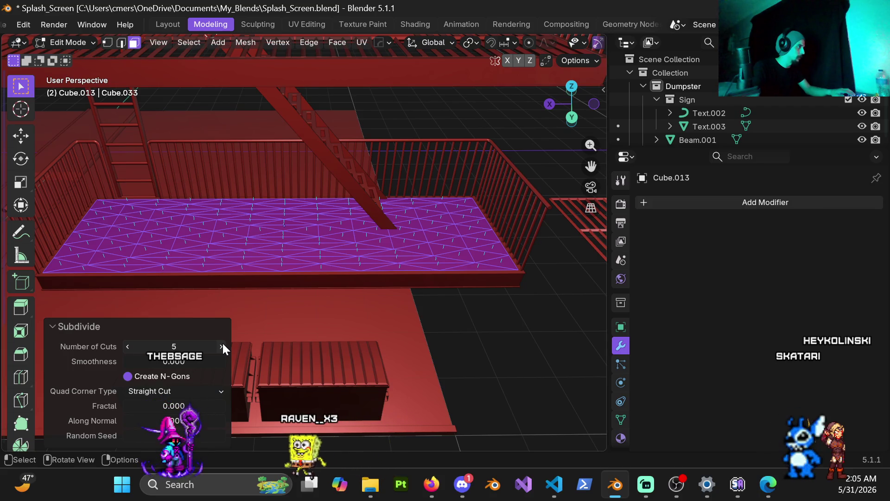
pyautogui.click(222, 346)
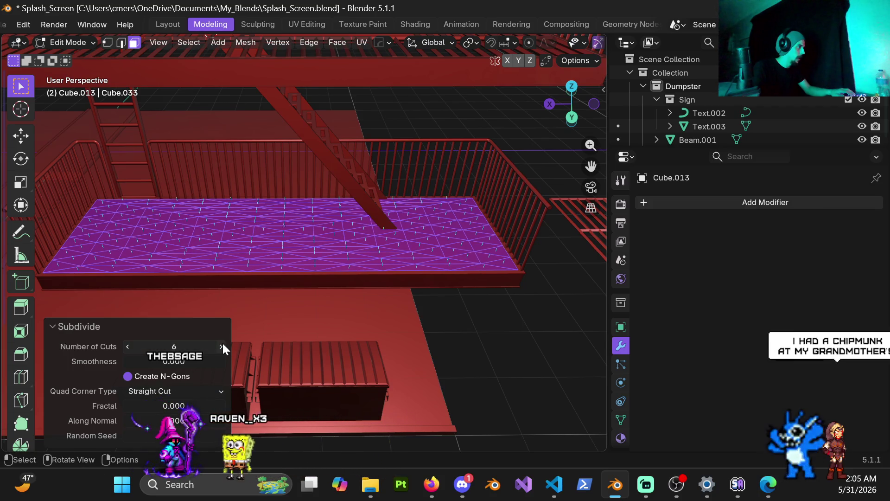
pyautogui.click(223, 346)
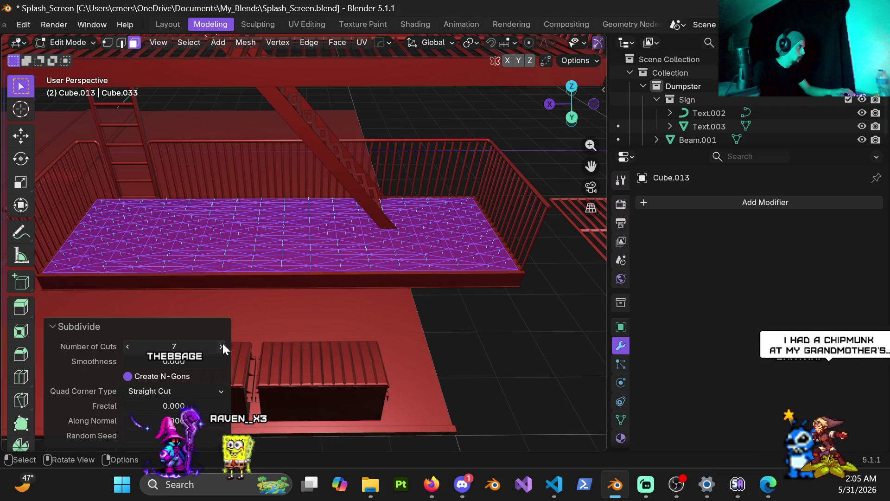
pyautogui.moveTo(334, 242)
pyautogui.mouseDown(button='middle')
pyautogui.moveTo(407, 235)
pyautogui.moveTo(439, 200)
pyautogui.moveTo(303, 246)
pyautogui.moveTo(285, 231)
pyautogui.mouseUp(button='middle')
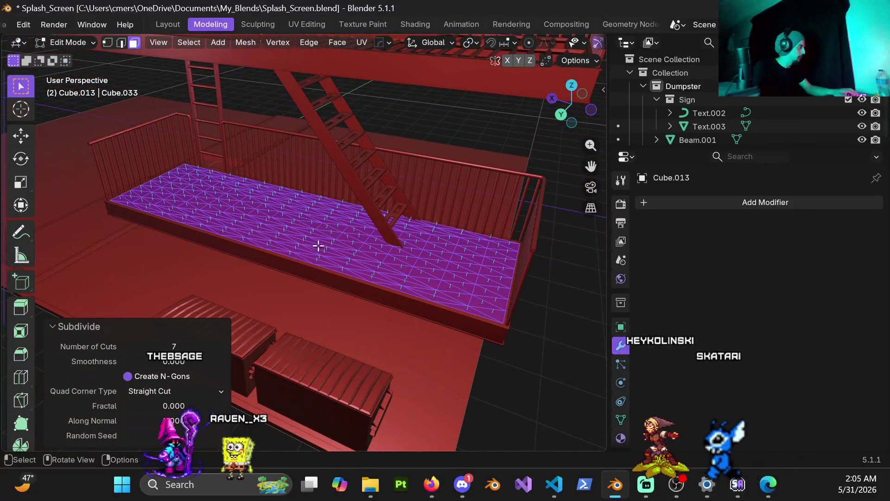
# Return the floor to Object Mode and open the Add Modifier menu.
pyautogui.hotkey('ctrl', 'Tab')
pyautogui.click(350, 248)
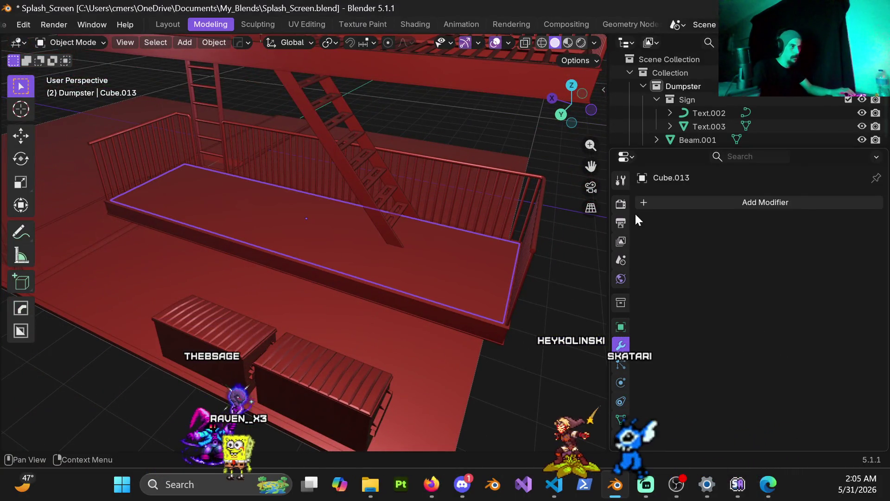
pyautogui.click(645, 201)
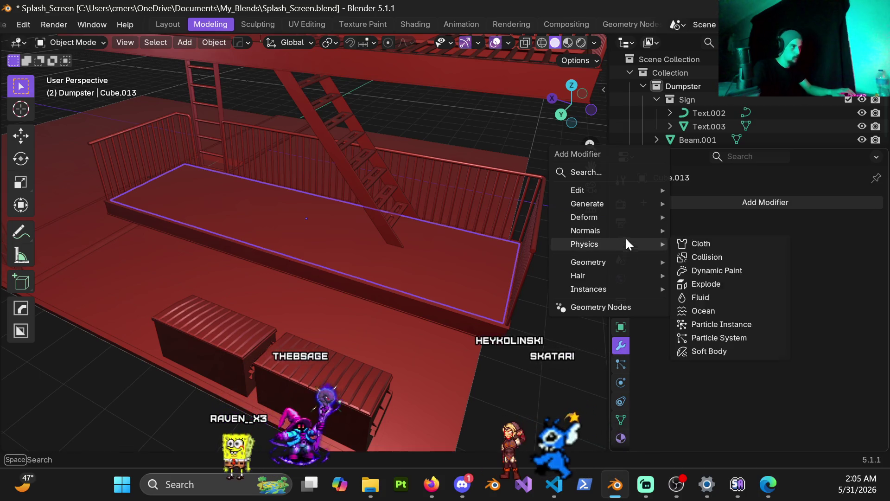
# Add a Wireframe modifier to the floor, inspect the grating, then undo it.
pyautogui.moveTo(624, 201)
pyautogui.scroll(-2, 714, 367)
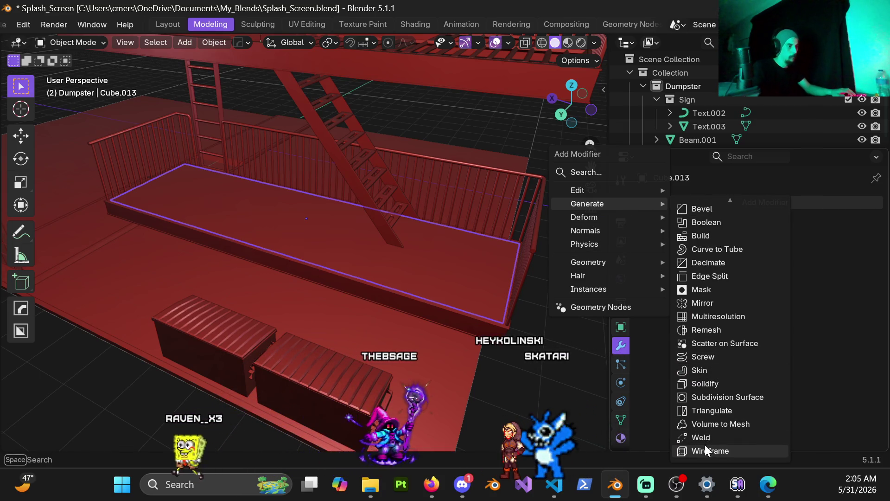
pyautogui.click(705, 446)
pyautogui.moveTo(426, 274)
pyautogui.mouseDown(button='middle')
pyautogui.moveTo(380, 284)
pyautogui.moveTo(241, 246)
pyautogui.moveTo(297, 255)
pyautogui.moveTo(159, 288)
pyautogui.moveTo(349, 256)
pyautogui.mouseUp(button='middle')
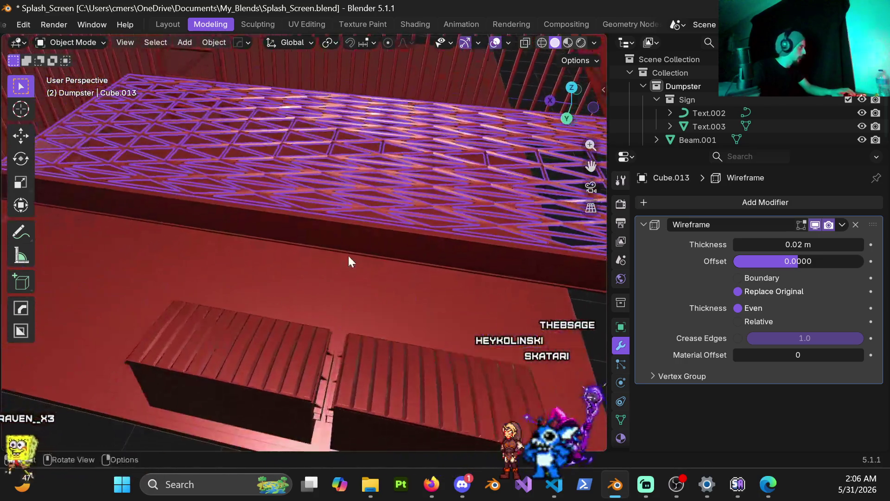
pyautogui.scroll(-5, 351, 280)
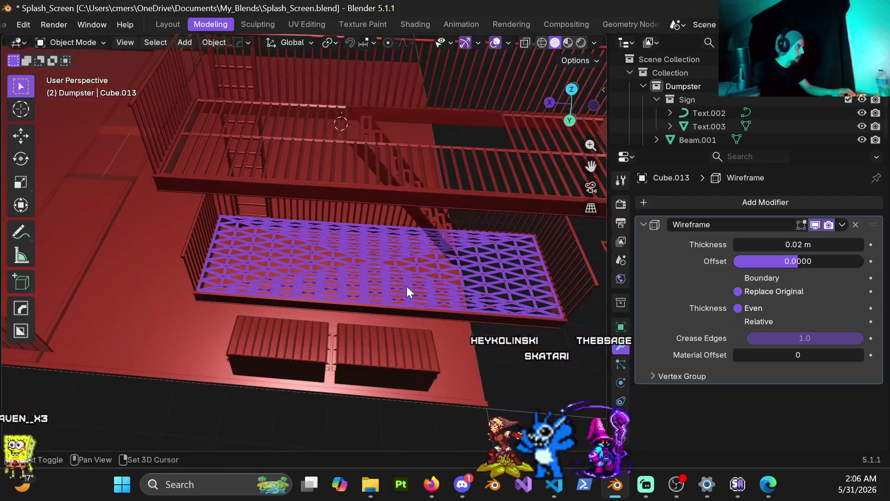
pyautogui.moveTo(407, 291)
pyautogui.mouseDown(button='middle')
pyautogui.moveTo(368, 284)
pyautogui.moveTo(436, 308)
pyautogui.moveTo(363, 248)
pyautogui.moveTo(388, 253)
pyautogui.moveTo(377, 233)
pyautogui.mouseUp(button='middle')
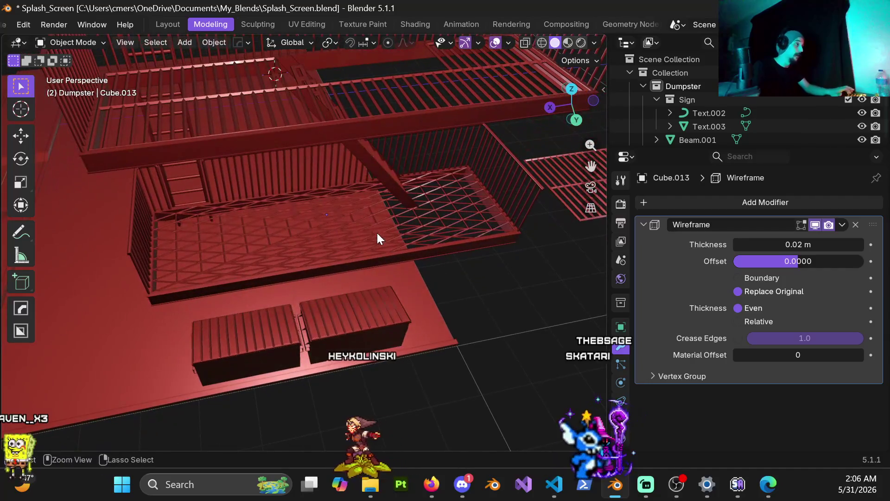
pyautogui.click(347, 205)
pyautogui.hotkey('ctrl', 'z')
# In Edit Mode, subdivide the floor face with 10 cuts.
pyautogui.moveTo(355, 225)
pyautogui.mouseDown(button='middle')
pyautogui.moveTo(324, 218)
pyautogui.moveTo(328, 230)
pyautogui.mouseUp(button='middle')
pyautogui.press('Tab')
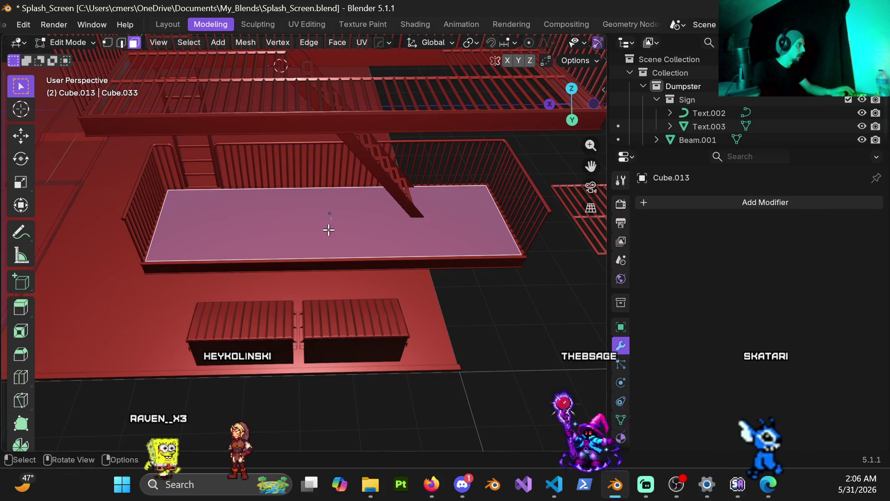
pyautogui.rightClick(311, 216)
pyautogui.click(302, 212)
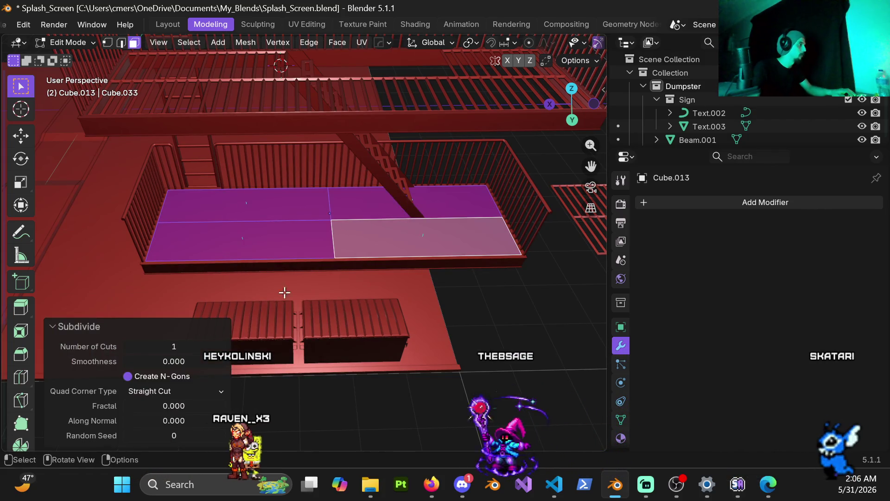
pyautogui.click(220, 347)
pyautogui.click(221, 346)
pyautogui.click(221, 347)
pyautogui.click(221, 346)
pyautogui.click(220, 347)
pyautogui.click(221, 346)
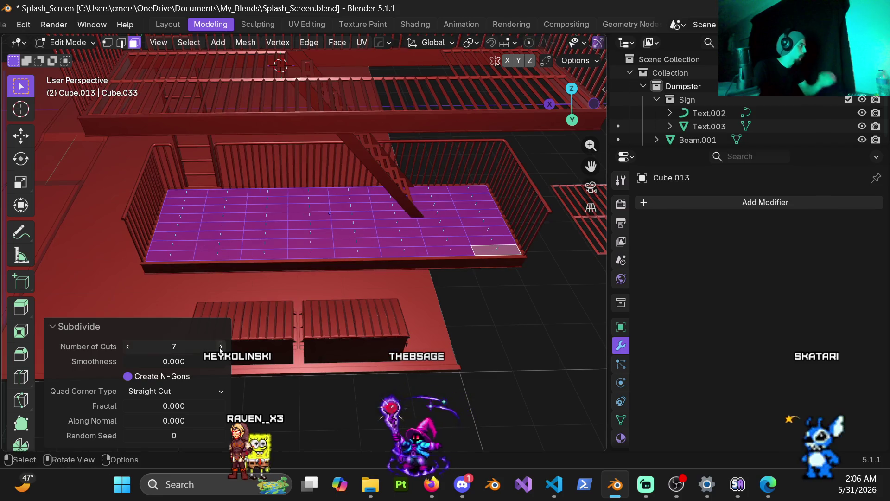
pyautogui.click(221, 347)
pyautogui.click(221, 346)
pyautogui.click(221, 347)
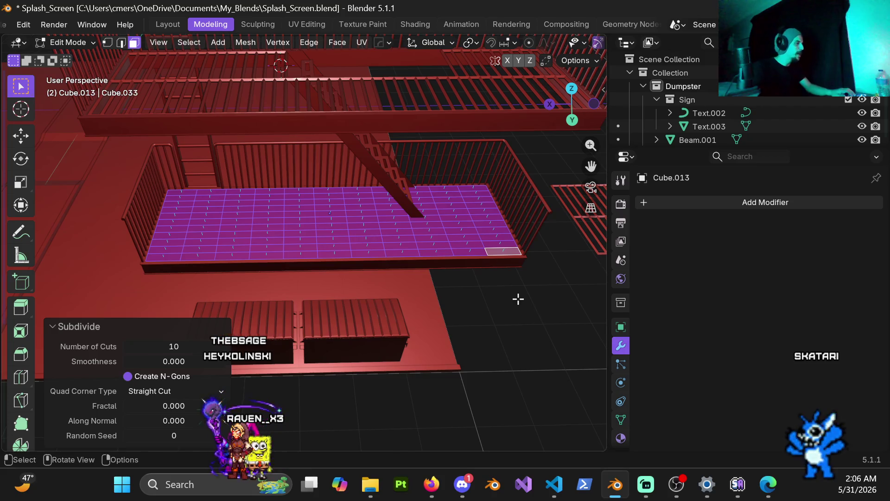
# Poke the subdivided faces into triangle fans and return to Object Mode.
pyautogui.rightClick(503, 285)
pyautogui.click(448, 273)
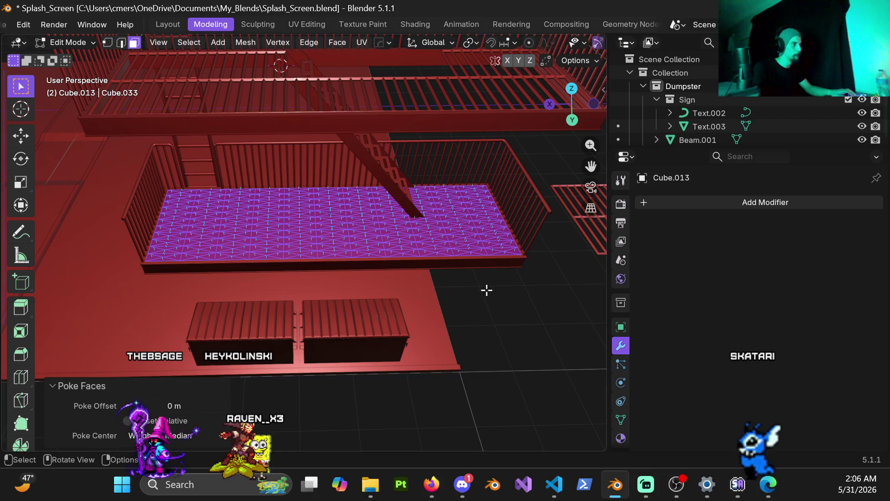
pyautogui.click(644, 206)
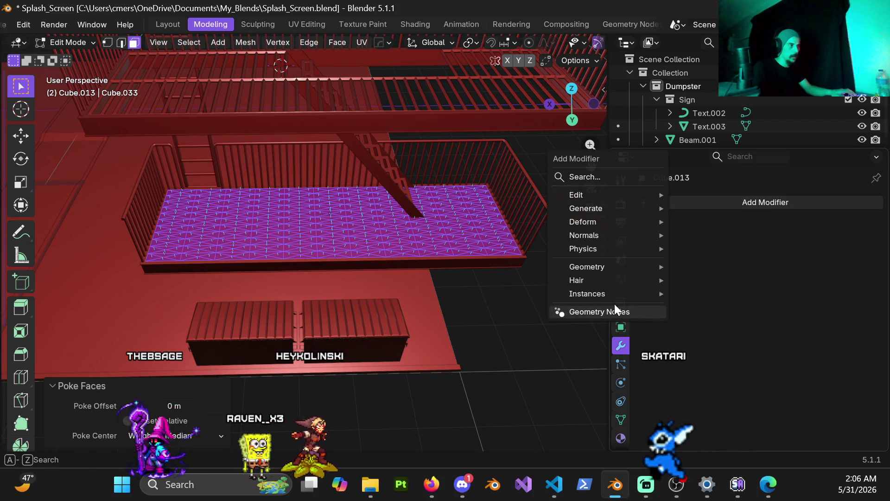
pyautogui.hotkey('ctrl', 'Tab')
pyautogui.click(338, 369)
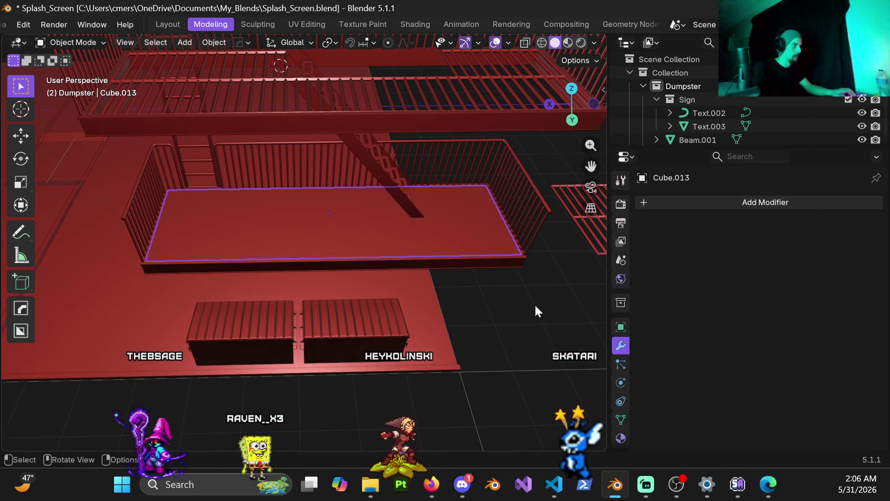
# Add a 0.02 m Wireframe modifier to Cube.013 and orbit to inspect the triangulated grate.
pyautogui.click(664, 203)
pyautogui.moveTo(659, 199)
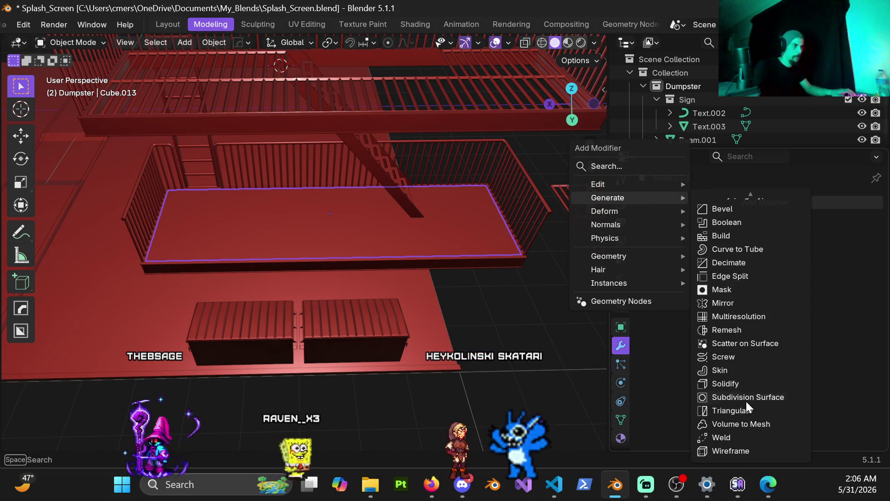
pyautogui.click(721, 446)
pyautogui.scroll(4, 452, 257)
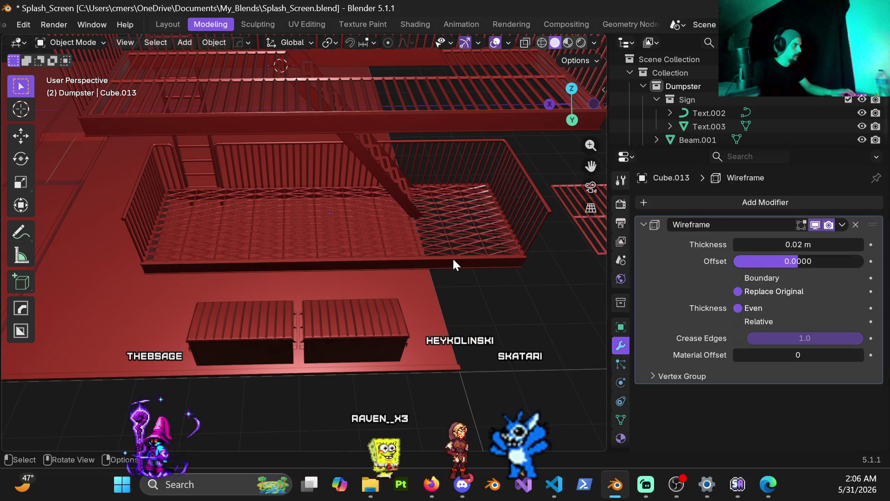
pyautogui.moveTo(438, 264)
pyautogui.mouseDown(button='middle')
pyautogui.moveTo(485, 258)
pyautogui.moveTo(419, 303)
pyautogui.moveTo(309, 323)
pyautogui.moveTo(356, 292)
pyautogui.moveTo(386, 291)
pyautogui.moveTo(444, 266)
pyautogui.moveTo(477, 241)
pyautogui.moveTo(467, 255)
pyautogui.moveTo(314, 282)
pyautogui.moveTo(198, 254)
pyautogui.moveTo(218, 256)
pyautogui.mouseUp(button='middle')
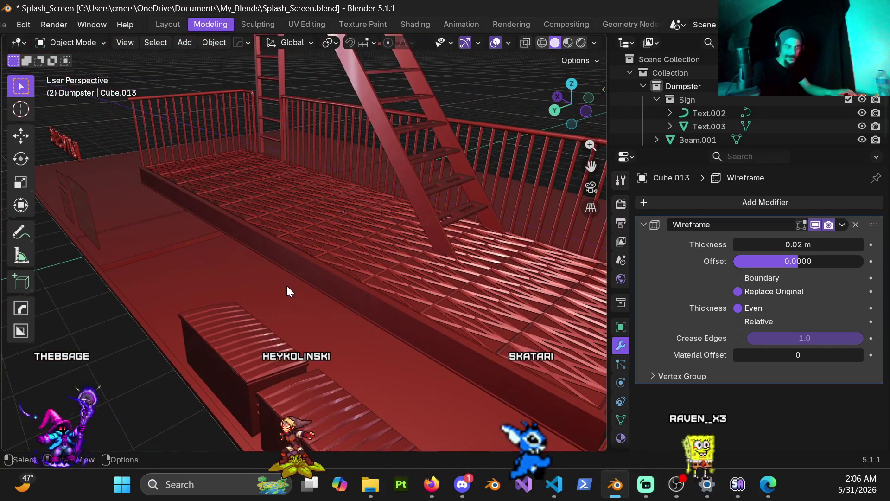
pyautogui.moveTo(383, 248)
pyautogui.mouseDown(button='middle')
pyautogui.moveTo(391, 276)
pyautogui.moveTo(472, 268)
pyautogui.moveTo(163, 233)
pyautogui.moveTo(318, 258)
pyautogui.moveTo(368, 290)
pyautogui.moveTo(363, 302)
pyautogui.mouseUp(button='middle')
pyautogui.click(329, 273)
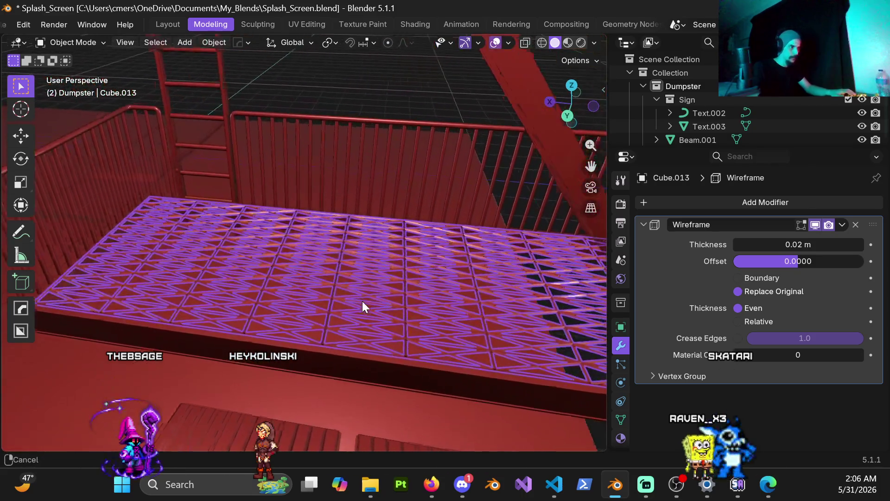
# Undo the floor's Wireframe modifier and subdivide its faces in Edit Mode.
pyautogui.hotkey('ctrl', 'z')
pyautogui.press('Tab')
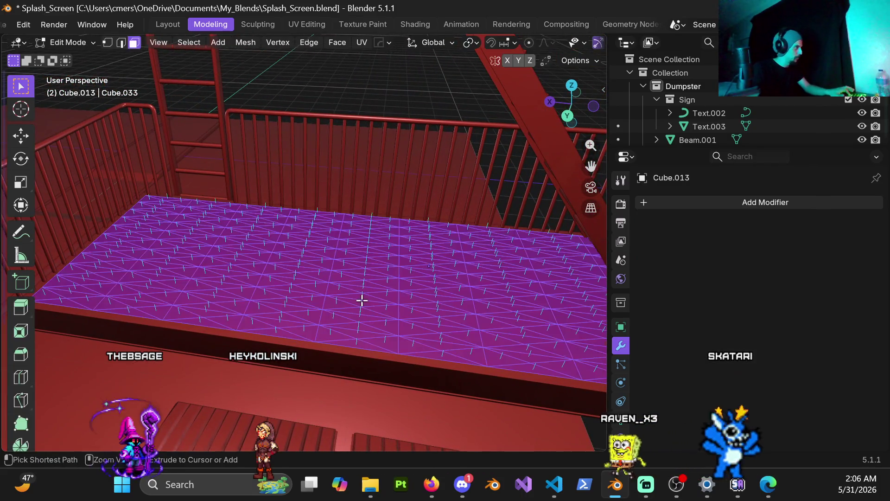
pyautogui.rightClick(450, 275)
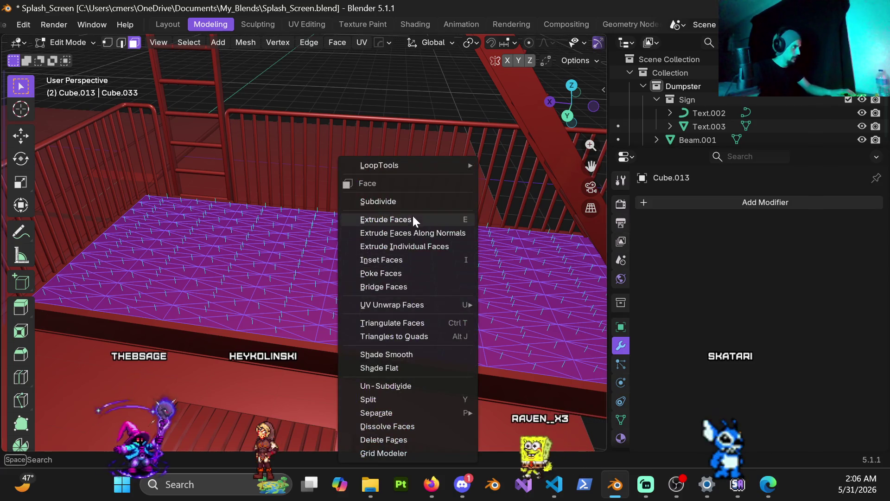
pyautogui.click(419, 202)
pyautogui.moveTo(405, 236)
pyautogui.mouseDown(button='middle')
pyautogui.moveTo(411, 292)
pyautogui.moveTo(269, 260)
pyautogui.moveTo(302, 267)
pyautogui.moveTo(314, 290)
pyautogui.moveTo(298, 300)
pyautogui.moveTo(314, 338)
pyautogui.moveTo(316, 403)
pyautogui.moveTo(325, 299)
pyautogui.moveTo(325, 392)
pyautogui.mouseUp(button='middle')
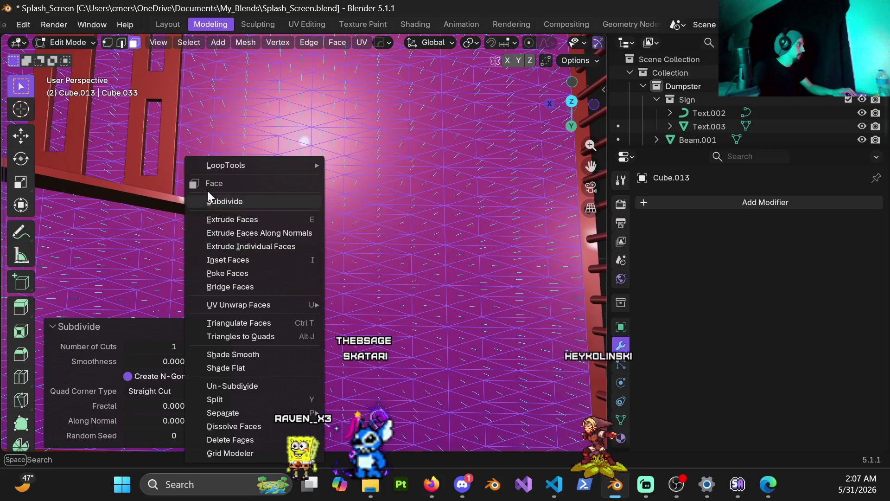
# Add then remove a Shrinkwrap modifier on the floor, and return to Object Mode.
pyautogui.click(658, 206)
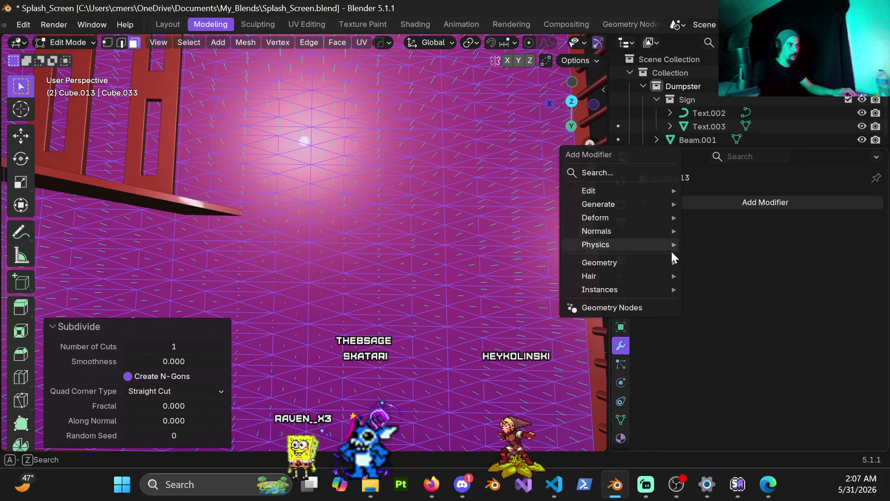
pyautogui.moveTo(603, 218)
pyautogui.click(760, 325)
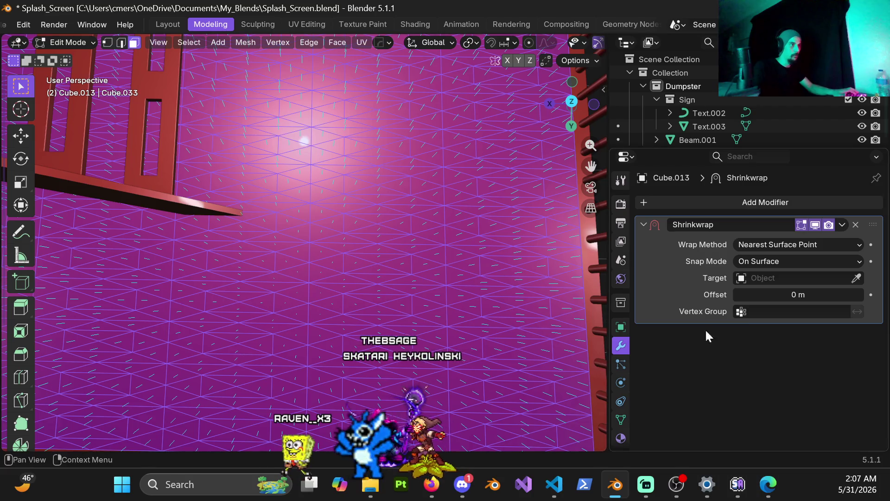
pyautogui.click(855, 224)
pyautogui.hotkey('ctrl', 'Tab')
pyautogui.click(324, 310)
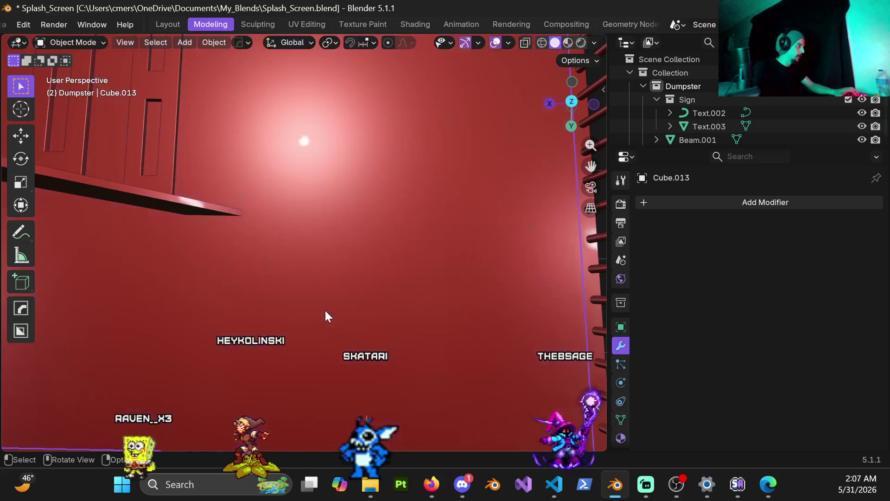
# Add a 0.02 m Wireframe modifier to the subdivided Cube.013 floor and inspect the denser grating.
pyautogui.click(700, 210)
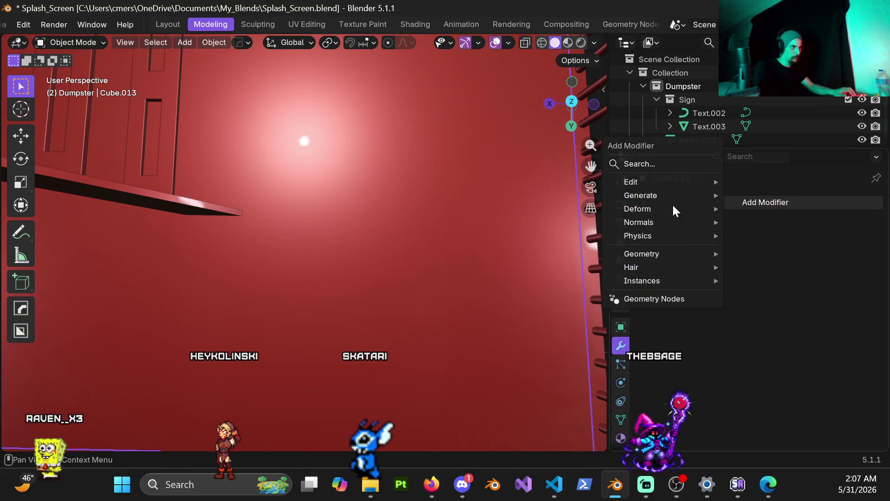
pyautogui.moveTo(671, 195)
pyautogui.click(766, 449)
pyautogui.moveTo(374, 307)
pyautogui.mouseDown(button='middle')
pyautogui.moveTo(337, 194)
pyautogui.moveTo(545, 333)
pyautogui.mouseUp(button='middle')
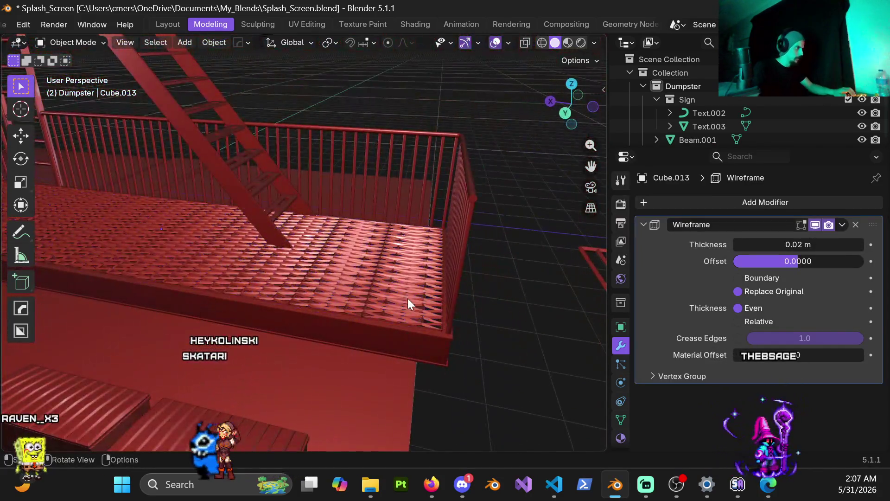
pyautogui.scroll(8, 405, 307)
pyautogui.moveTo(317, 347)
pyautogui.mouseDown(button='middle')
pyautogui.moveTo(364, 369)
pyautogui.moveTo(355, 312)
pyautogui.moveTo(410, 261)
pyautogui.moveTo(362, 298)
pyautogui.moveTo(463, 258)
pyautogui.moveTo(377, 298)
pyautogui.moveTo(413, 325)
pyautogui.moveTo(452, 274)
pyautogui.moveTo(465, 299)
pyautogui.mouseUp(button='middle')
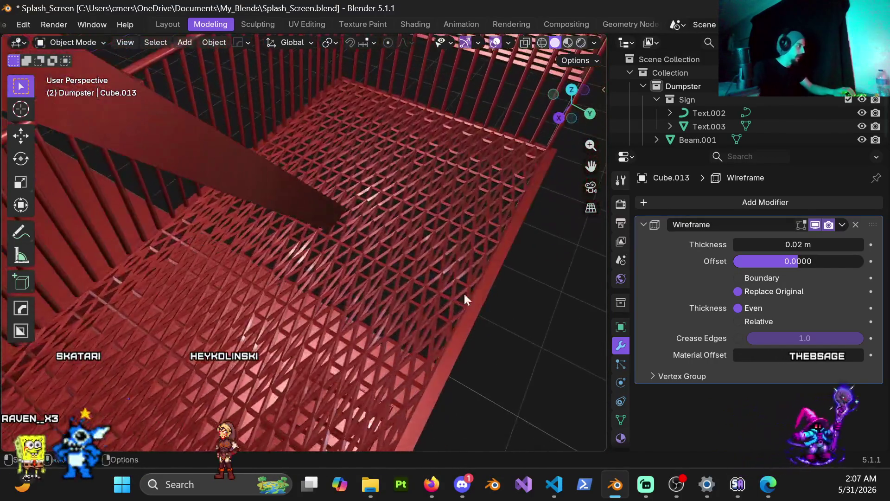
pyautogui.moveTo(387, 385)
pyautogui.keyDown('shift'); pyautogui.mouseDown(button='middle')
pyautogui.moveTo(323, 389)
pyautogui.moveTo(360, 294)
pyautogui.moveTo(402, 362)
pyautogui.moveTo(404, 324)
pyautogui.mouseUp(button='middle'); pyautogui.keyUp('shift')
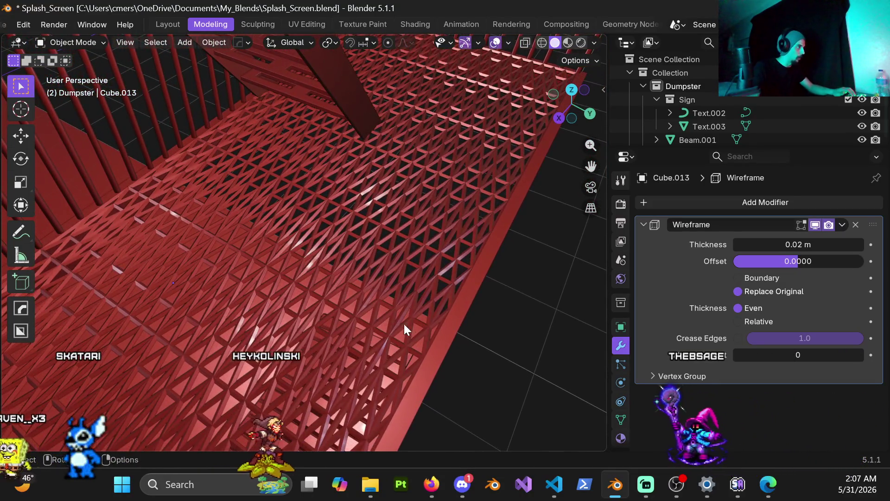
pyautogui.moveTo(278, 244)
pyautogui.mouseDown(button='middle')
pyautogui.moveTo(321, 248)
pyautogui.moveTo(417, 218)
pyautogui.moveTo(457, 239)
pyautogui.moveTo(455, 271)
pyautogui.moveTo(347, 293)
pyautogui.moveTo(436, 243)
pyautogui.moveTo(360, 288)
pyautogui.moveTo(324, 293)
pyautogui.moveTo(436, 285)
pyautogui.moveTo(323, 302)
pyautogui.moveTo(282, 288)
pyautogui.moveTo(354, 300)
pyautogui.moveTo(357, 272)
pyautogui.moveTo(300, 290)
pyautogui.moveTo(299, 256)
pyautogui.moveTo(243, 269)
pyautogui.moveTo(451, 380)
pyautogui.mouseUp(button='middle')
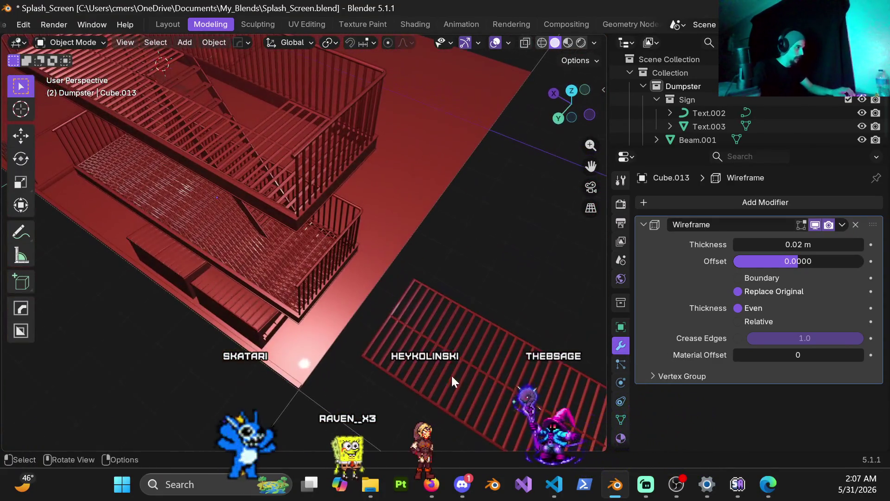
pyautogui.moveTo(298, 266)
pyautogui.mouseDown(button='middle')
pyautogui.moveTo(362, 238)
pyautogui.moveTo(449, 284)
pyautogui.mouseUp(button='middle')
pyautogui.moveTo(252, 278)
pyautogui.mouseDown(button='middle')
pyautogui.moveTo(413, 272)
pyautogui.moveTo(255, 286)
pyautogui.moveTo(266, 306)
pyautogui.moveTo(319, 279)
pyautogui.moveTo(353, 299)
pyautogui.moveTo(197, 300)
pyautogui.moveTo(324, 310)
pyautogui.moveTo(283, 297)
pyautogui.mouseUp(button='middle')
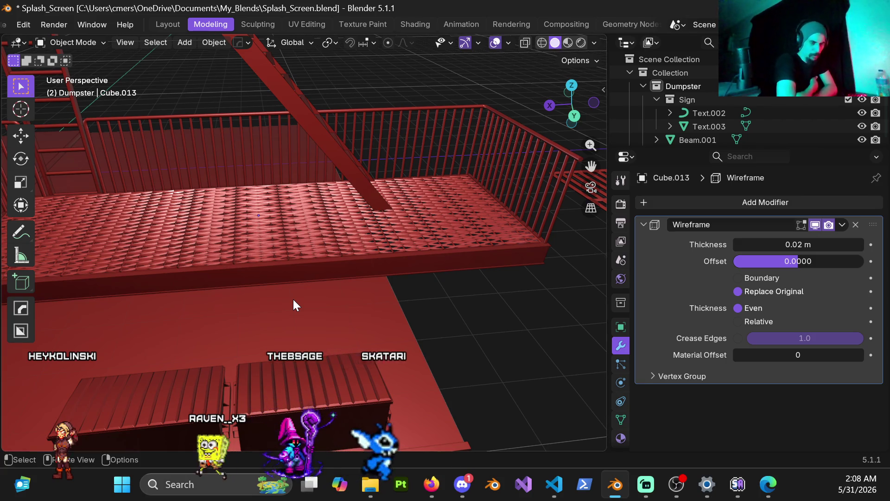
pyautogui.click(280, 237)
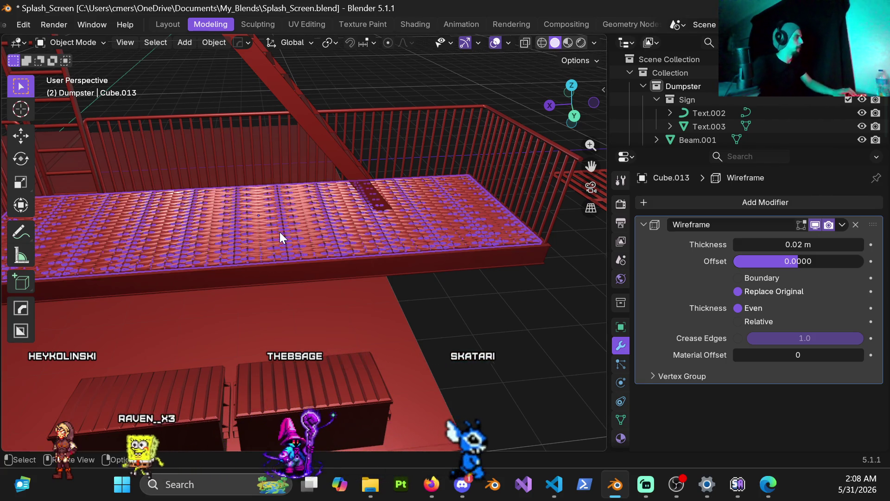
pyautogui.scroll(-5, 280, 232)
pyautogui.moveTo(326, 218)
pyautogui.mouseDown(button='middle')
pyautogui.moveTo(309, 207)
pyautogui.moveTo(308, 246)
pyautogui.mouseUp(button='middle')
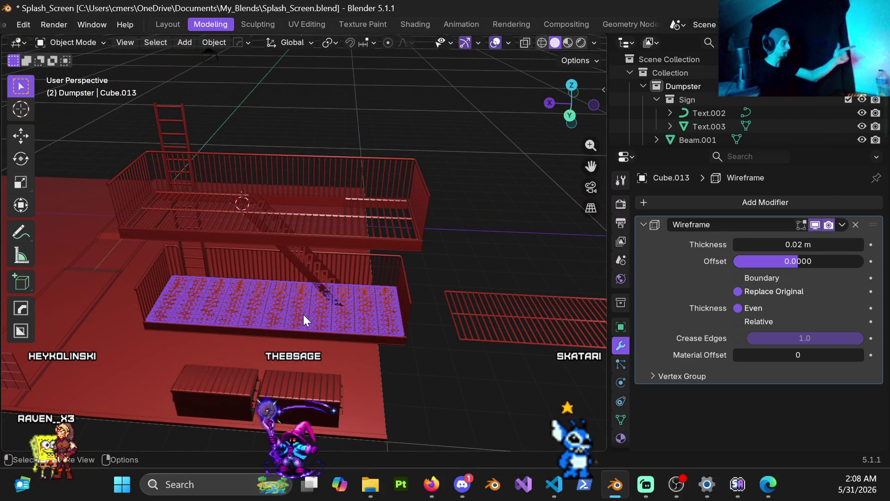
pyautogui.scroll(4, 303, 320)
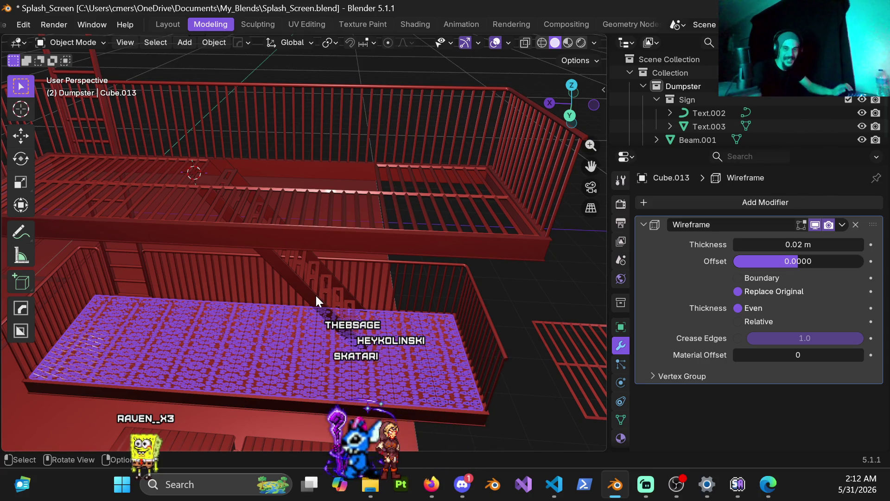
pyautogui.moveTo(318, 291)
pyautogui.mouseDown(button='middle')
pyautogui.moveTo(319, 300)
pyautogui.moveTo(342, 276)
pyautogui.mouseUp(button='middle')
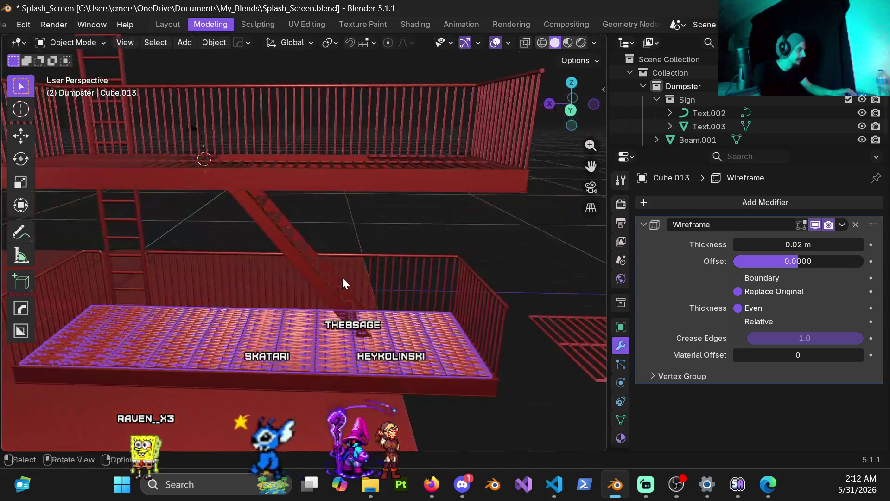
pyautogui.click(395, 240)
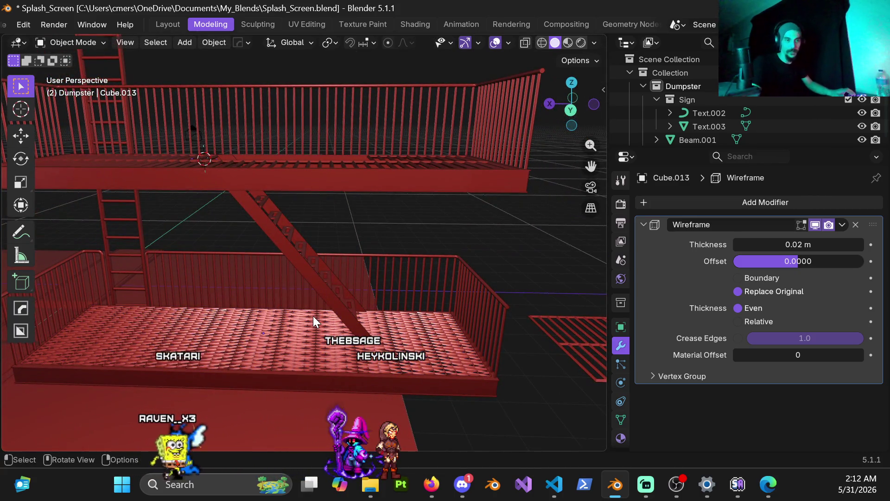